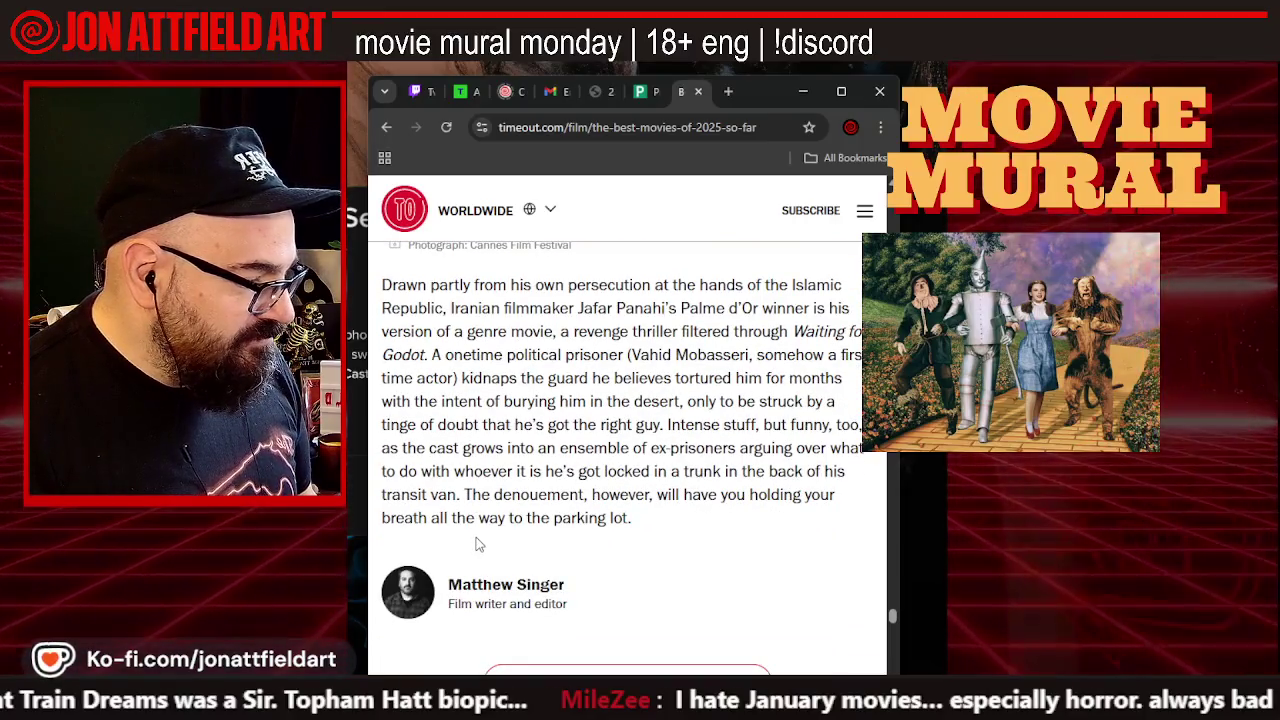
Scroll the Time Out list past 7. It Was Just An Accident down to 6. Sinners
scroll(477, 545, "up", 4)
scroll(477, 545, "up", 3)
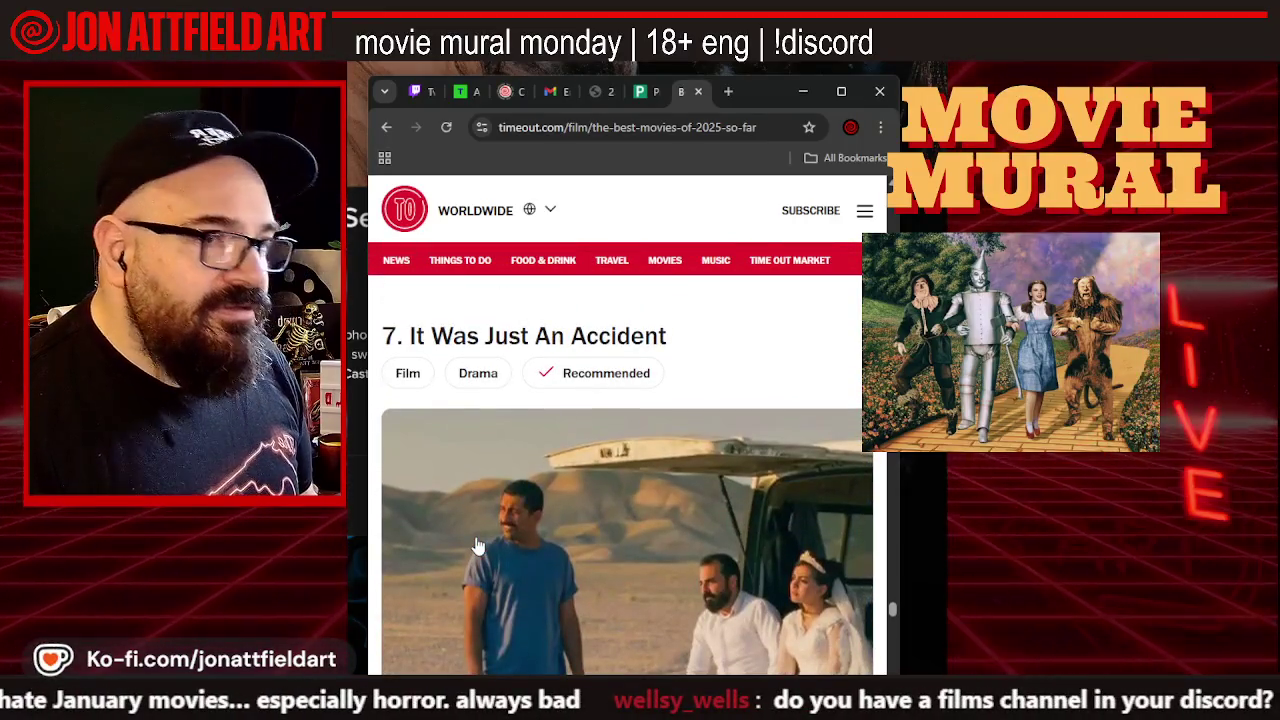
scroll(477, 545, "down", 1)
scroll(477, 545, "down", 1)
scroll(477, 545, "down", 2)
scroll(479, 545, "down", 1)
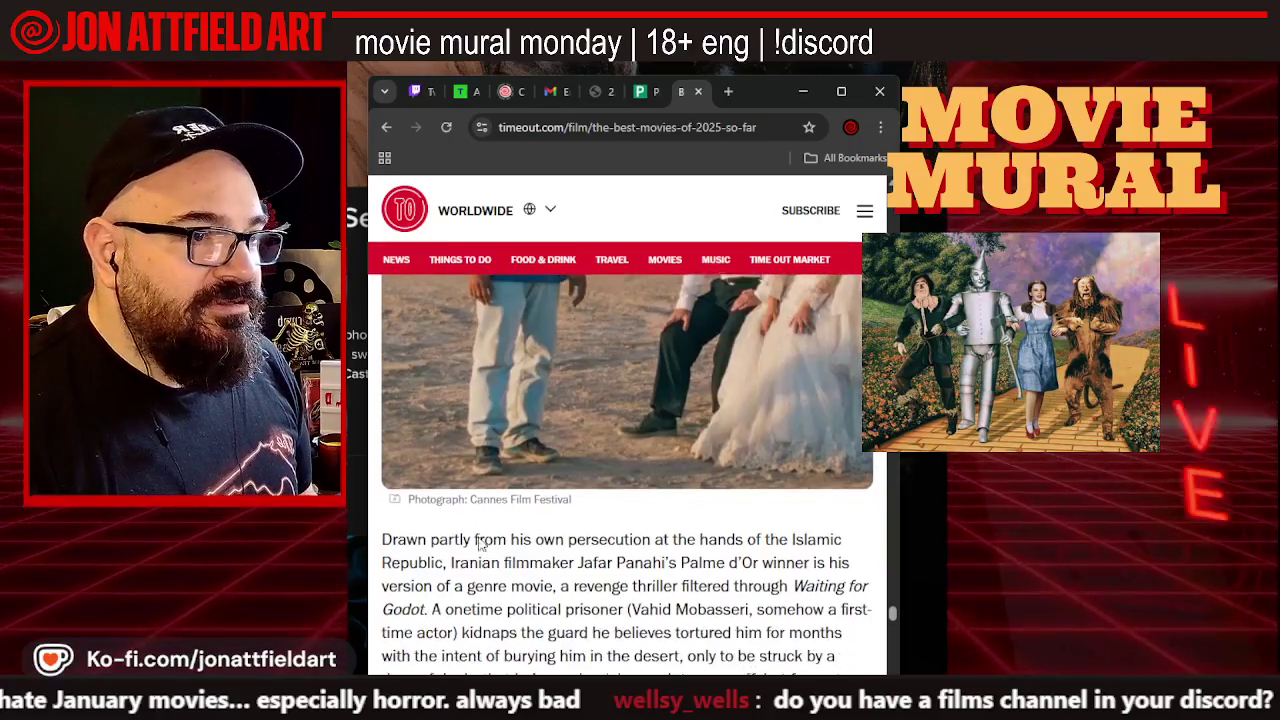
scroll(481, 542, "down", 2)
scroll(483, 541, "down", 1)
scroll(483, 541, "down", 2)
scroll(483, 541, "down", 2)
scroll(485, 545, "down", 1)
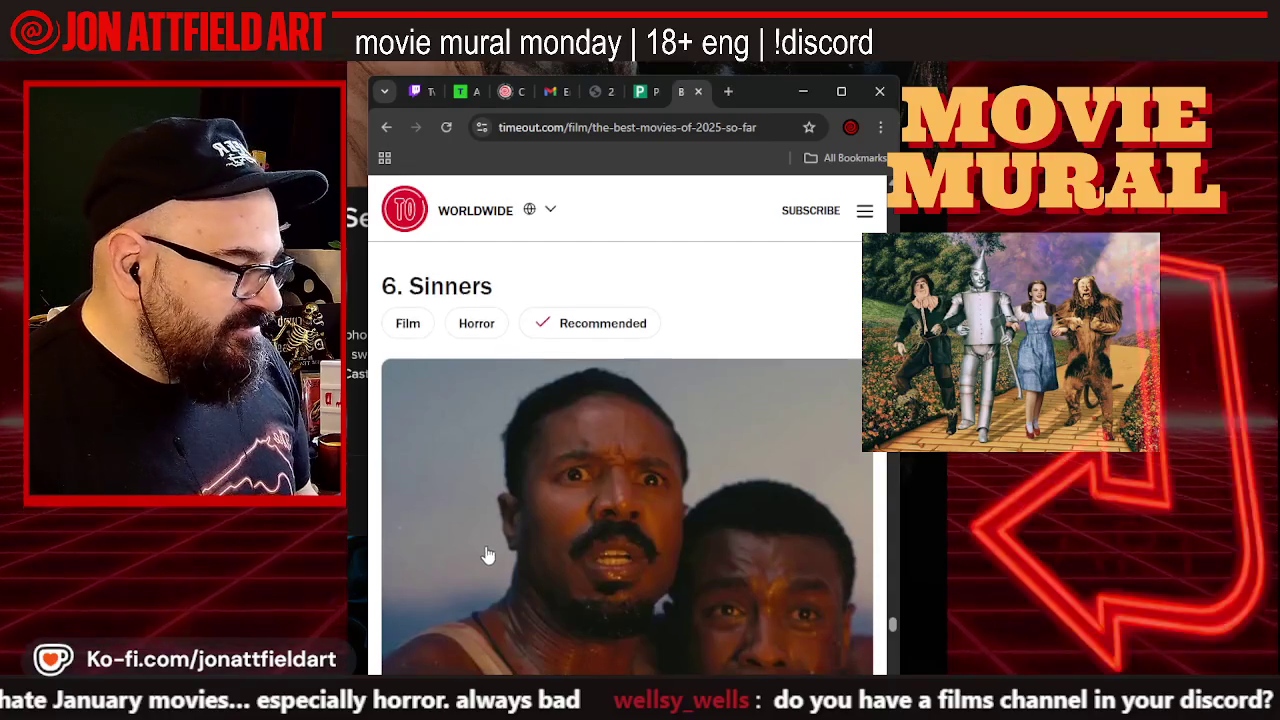
scroll(485, 548, "down", 1)
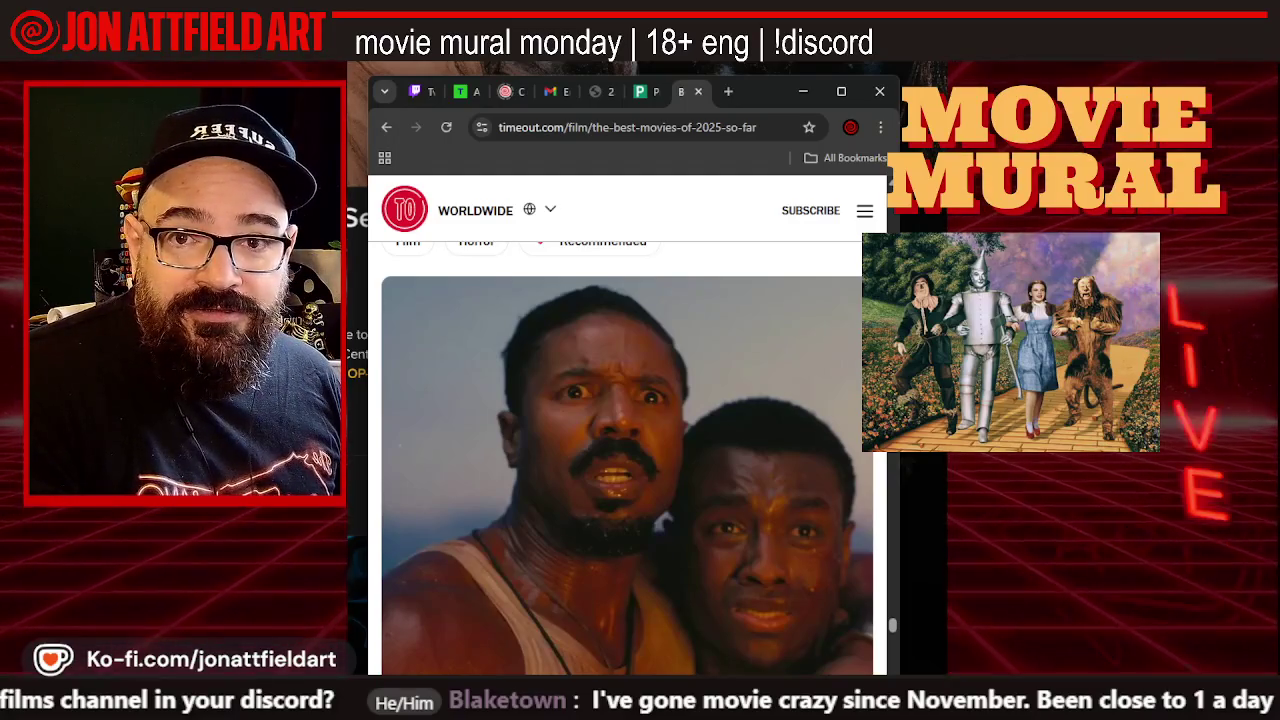
scroll(428, 438, "down", 2)
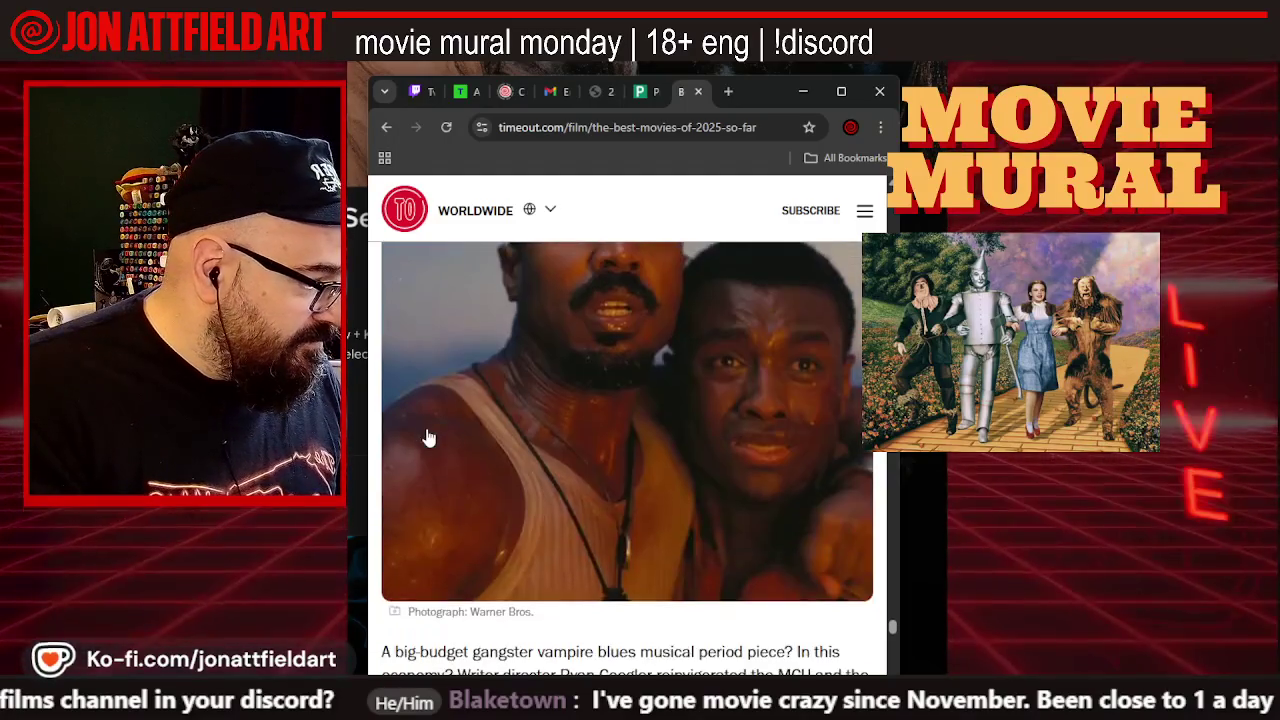
Scroll past The Brutalist review to entry 4, Weapons, and its horror still
scroll(428, 438, "down", 1)
scroll(428, 438, "down", 1)
scroll(426, 427, "down", 1)
scroll(426, 427, "down", 3)
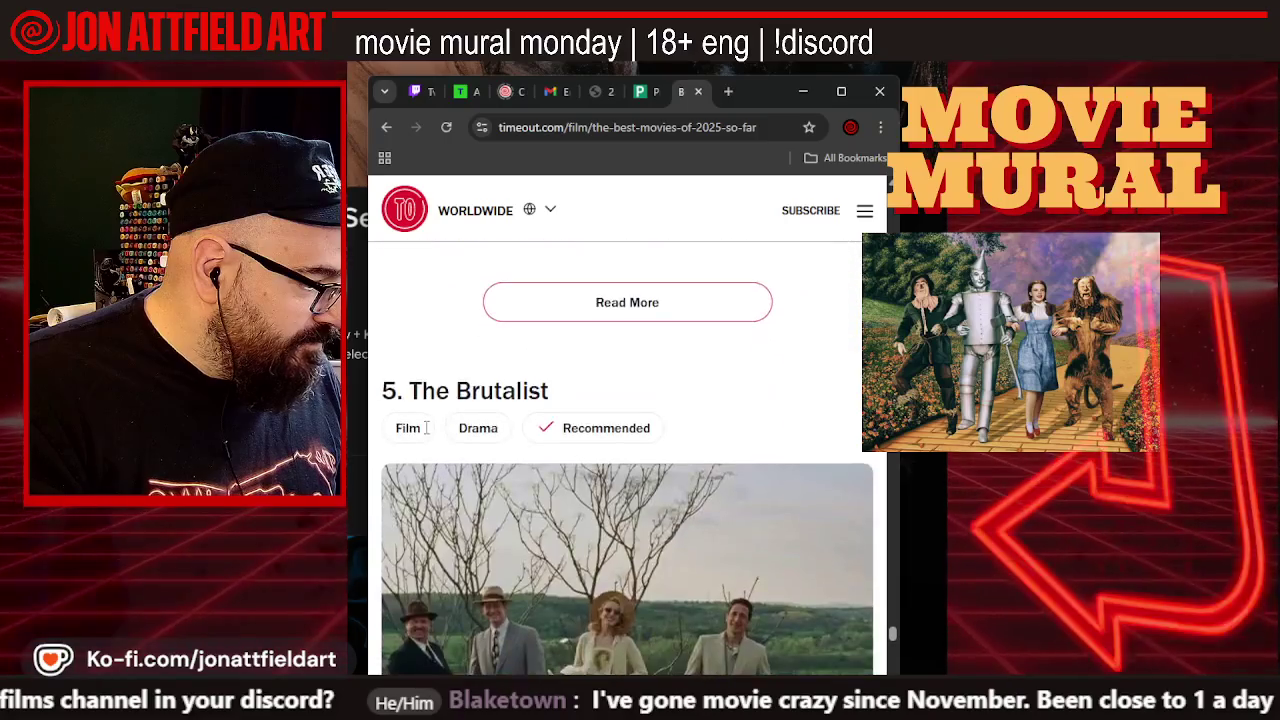
scroll(426, 430, "down", 2)
scroll(426, 437, "up", 1)
scroll(600, 412, "down", 1)
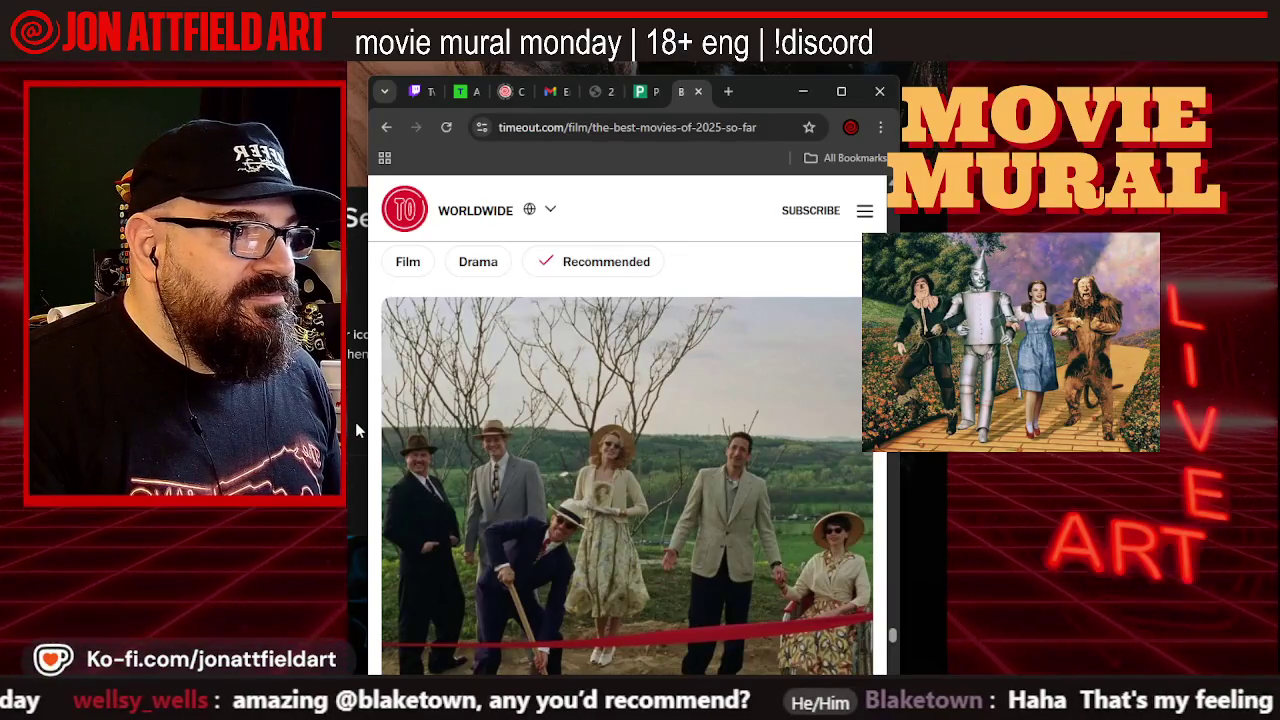
scroll(423, 428, "down", 3)
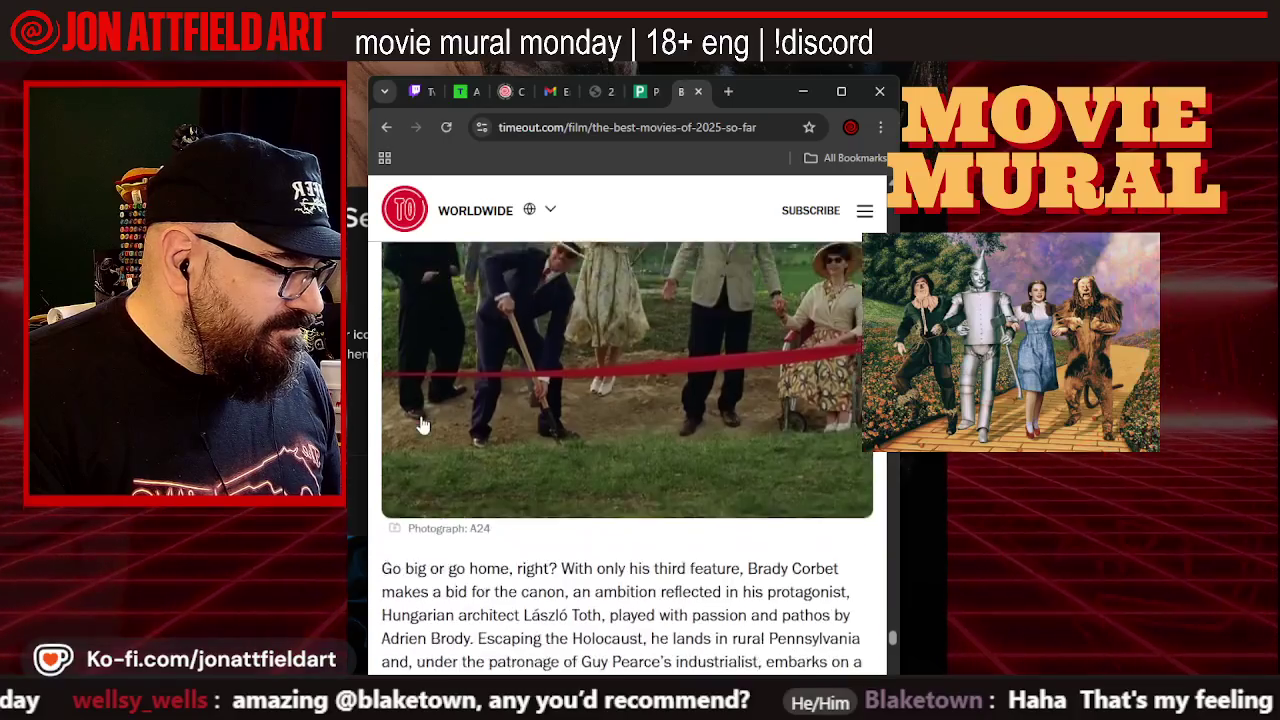
scroll(423, 426, "down", 2)
scroll(423, 425, "down", 1)
scroll(423, 425, "down", 1)
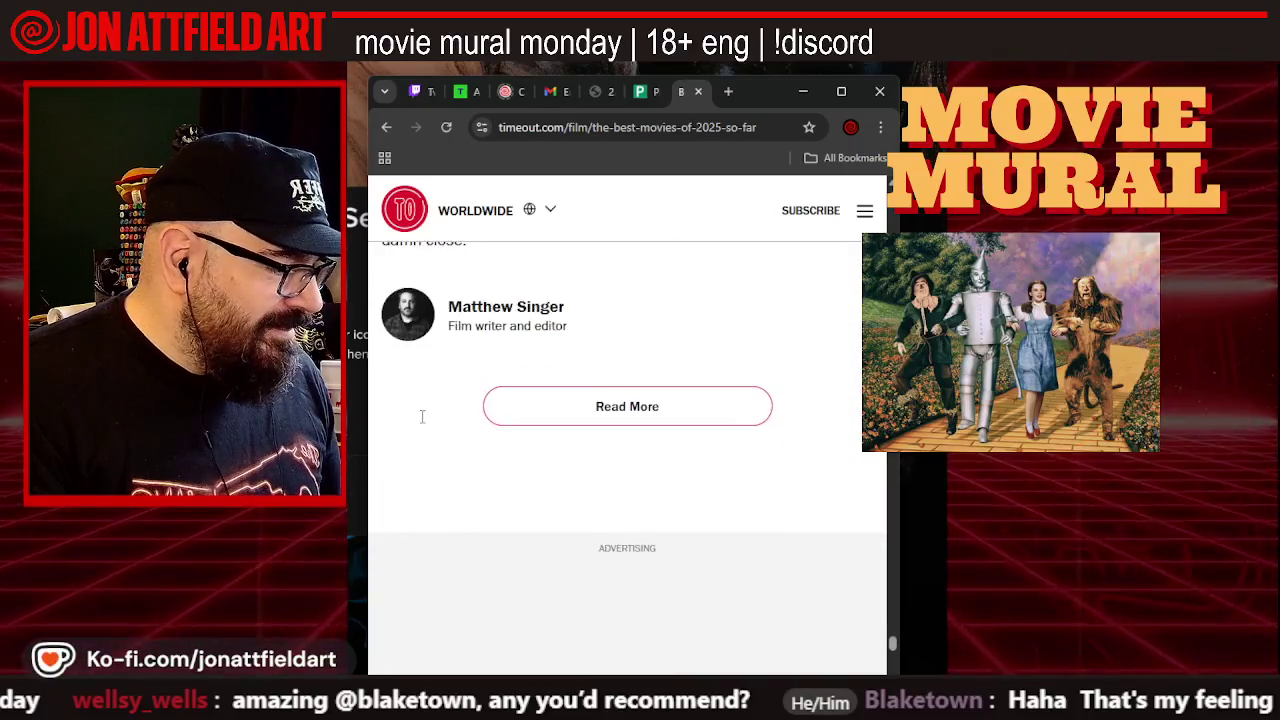
scroll(423, 425, "down", 1)
scroll(423, 424, "down", 1)
scroll(423, 424, "down", 1)
scroll(423, 424, "down", 2)
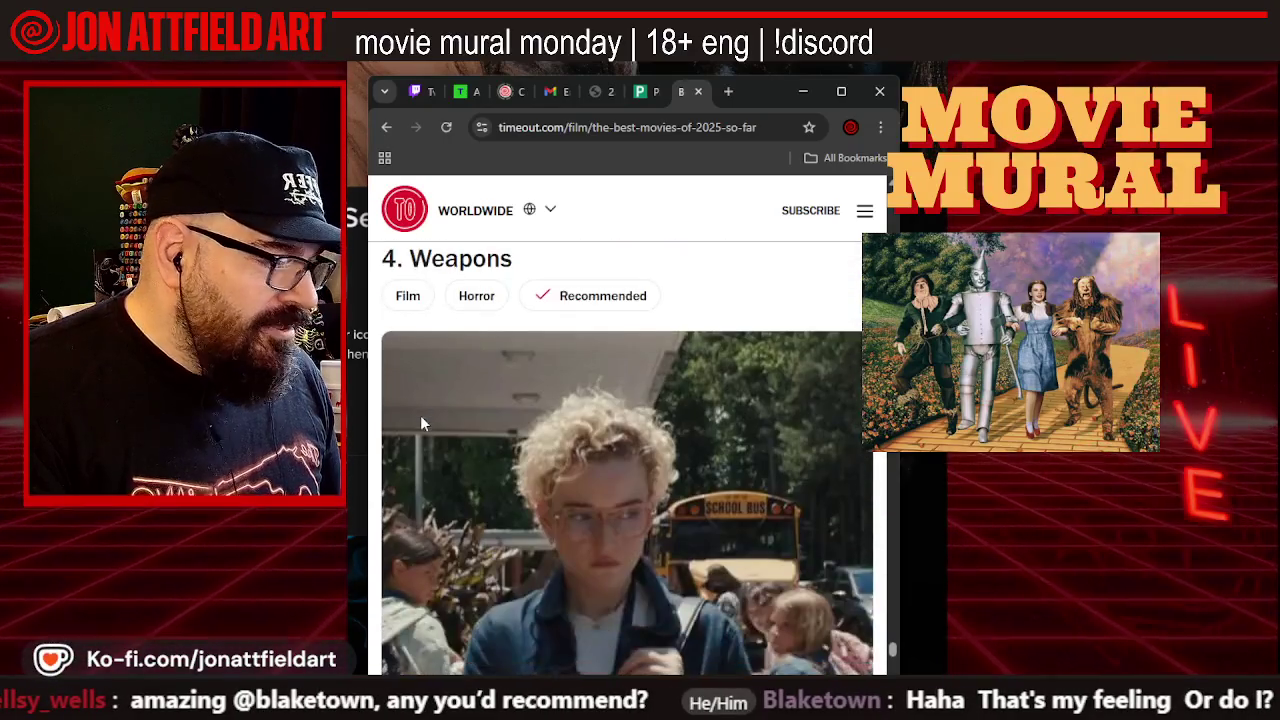
scroll(423, 425, "down", 1)
scroll(423, 425, "down", 1)
scroll(423, 425, "down", 1)
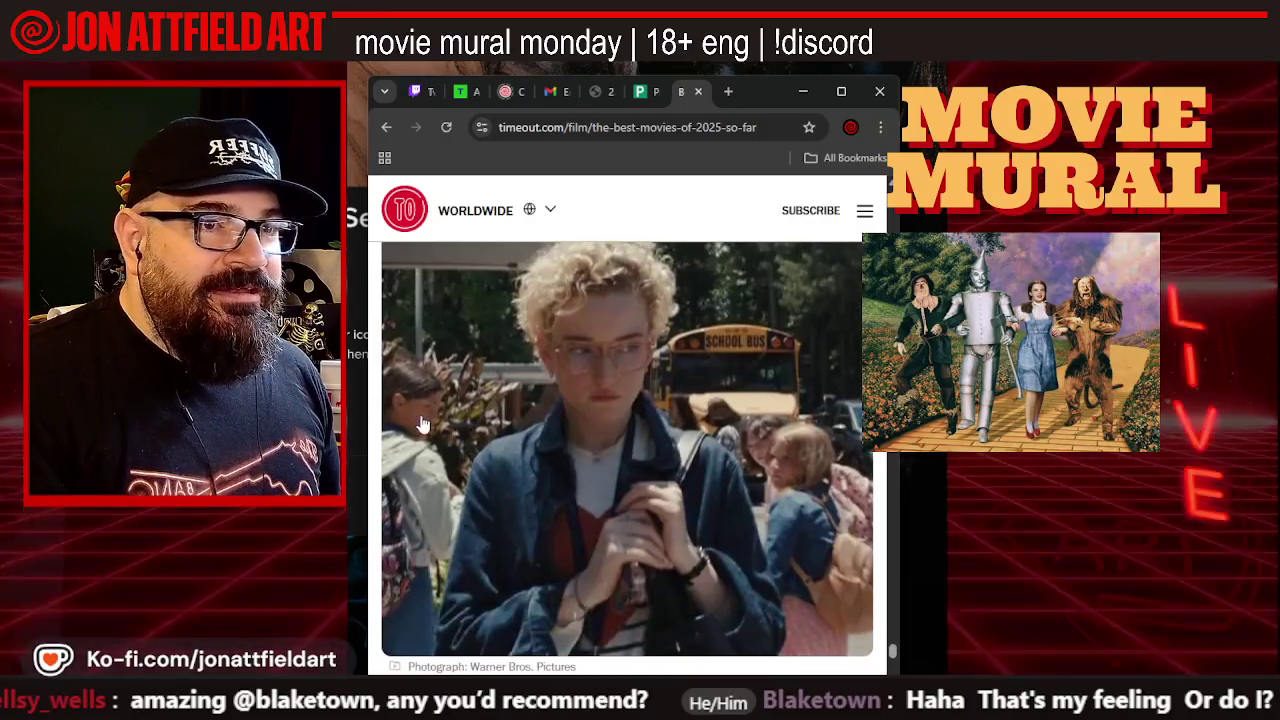
scroll(423, 425, "up", 2)
scroll(423, 425, "up", 1)
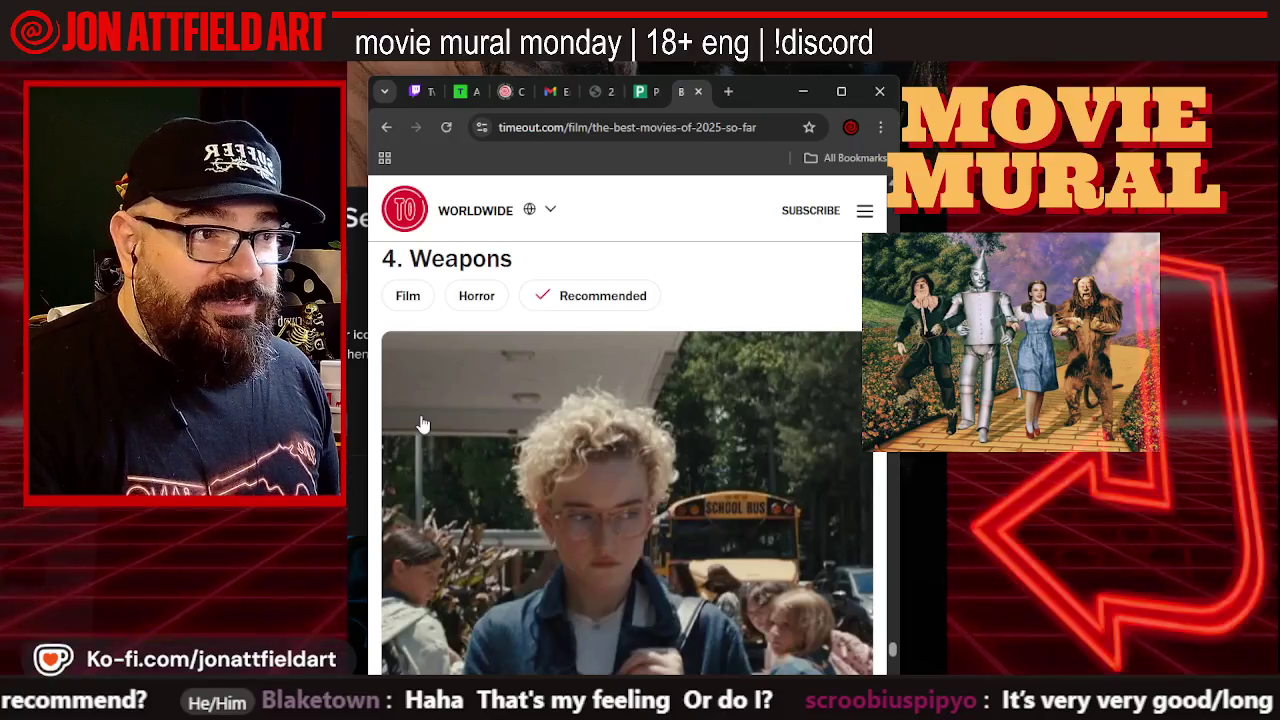
scroll(423, 425, "down", 1)
scroll(423, 425, "up", 1)
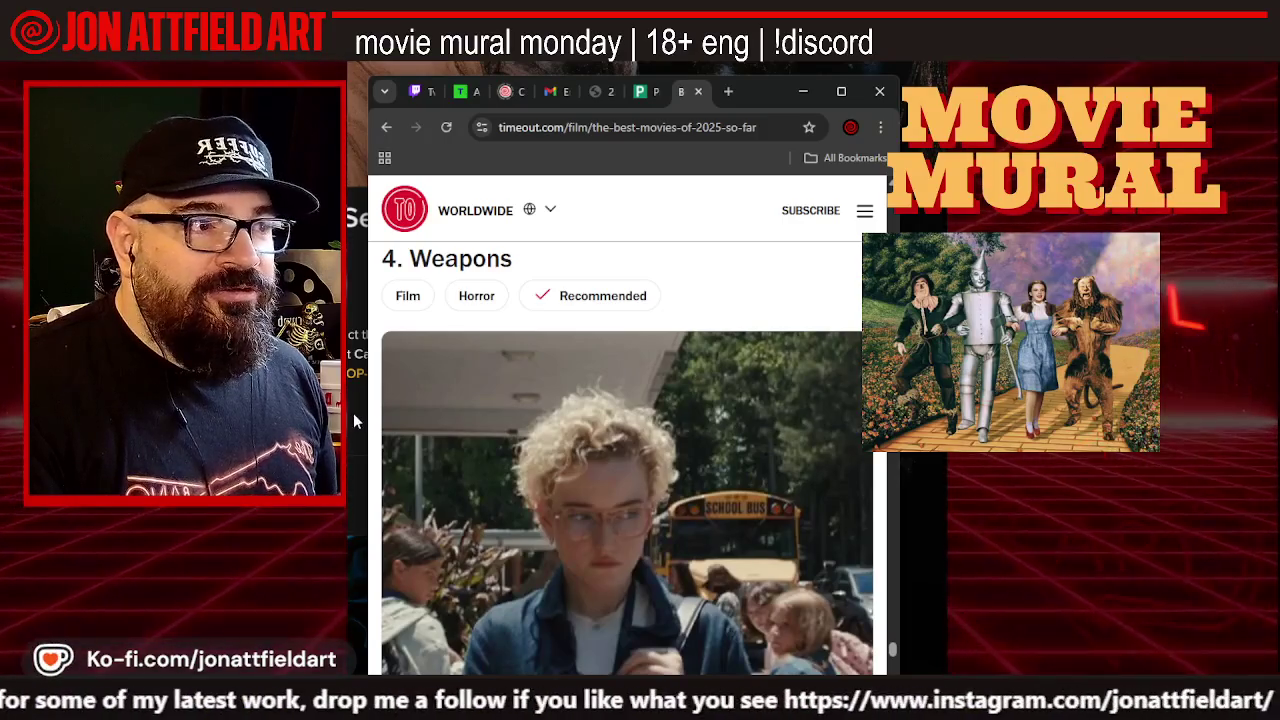
scroll(375, 427, "down", 1)
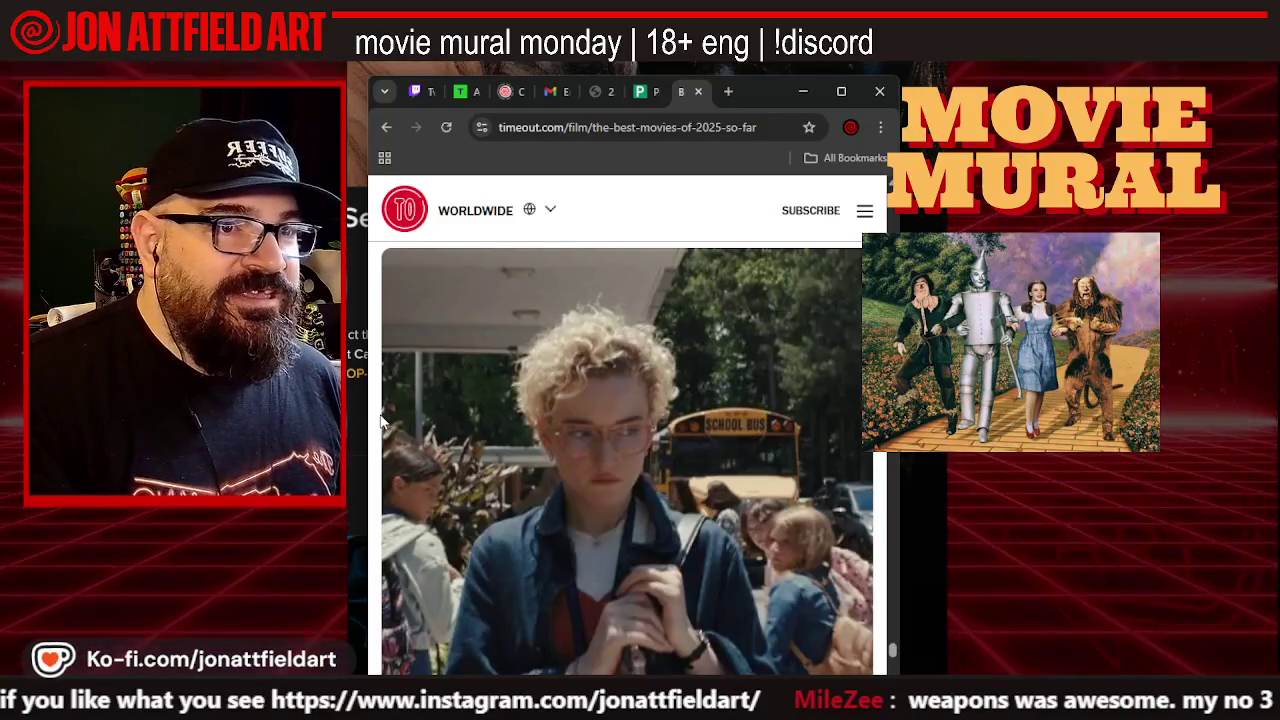
Scroll past Nickel Boys down to 1. One Battle After Another, tagged Thrillers
scroll(380, 420, "down", 1)
scroll(380, 420, "down", 4)
scroll(380, 420, "down", 1)
scroll(380, 420, "down", 3)
scroll(380, 420, "down", 2)
scroll(380, 420, "down", 2)
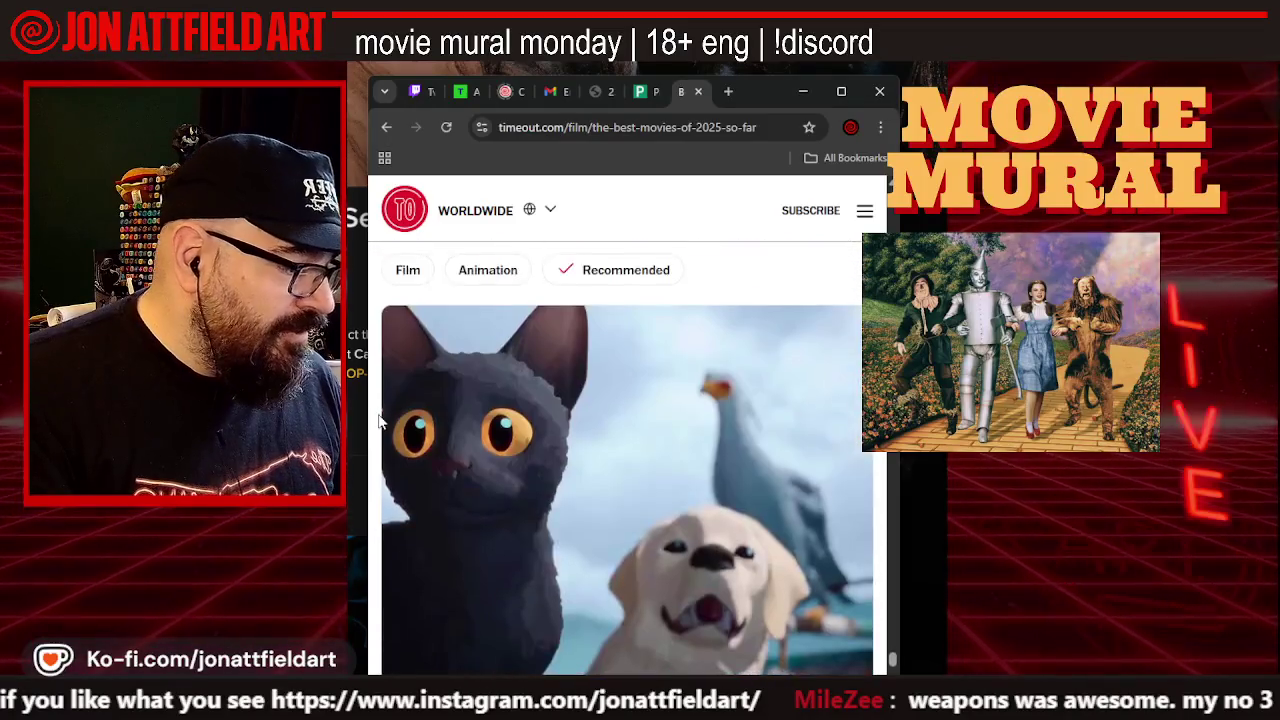
scroll(380, 420, "down", 1)
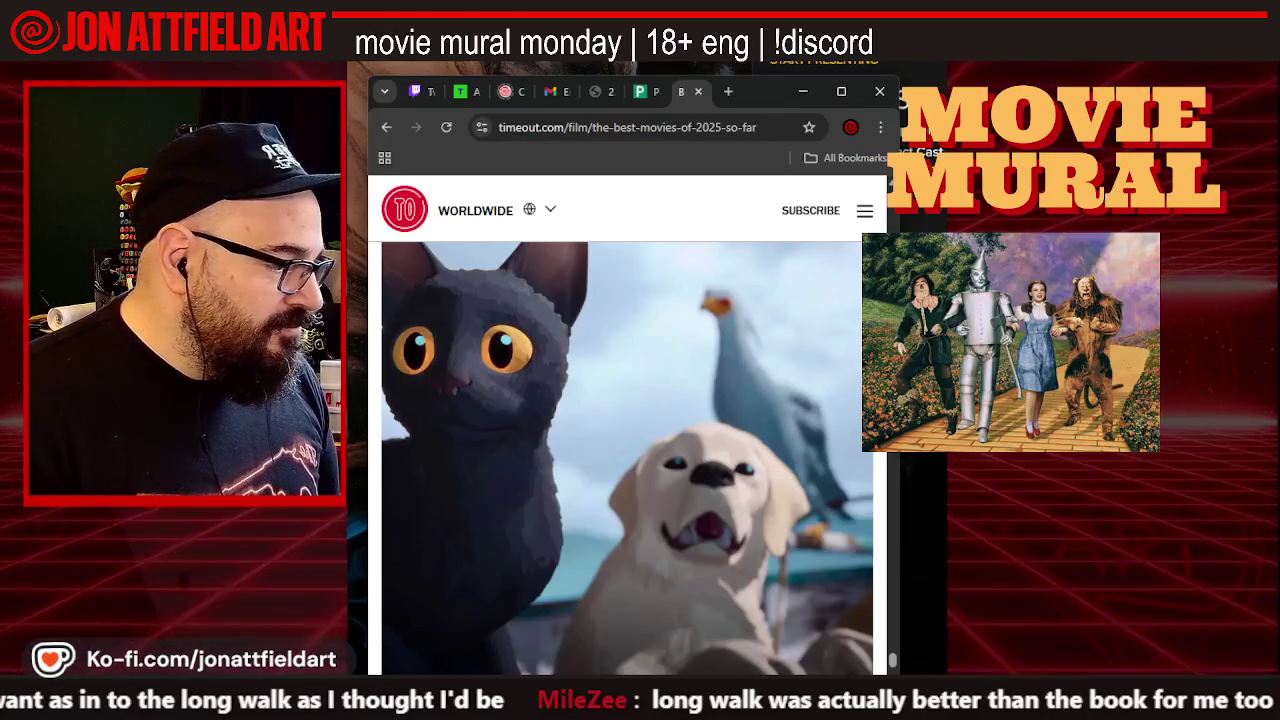
scroll(381, 418, "down", 3)
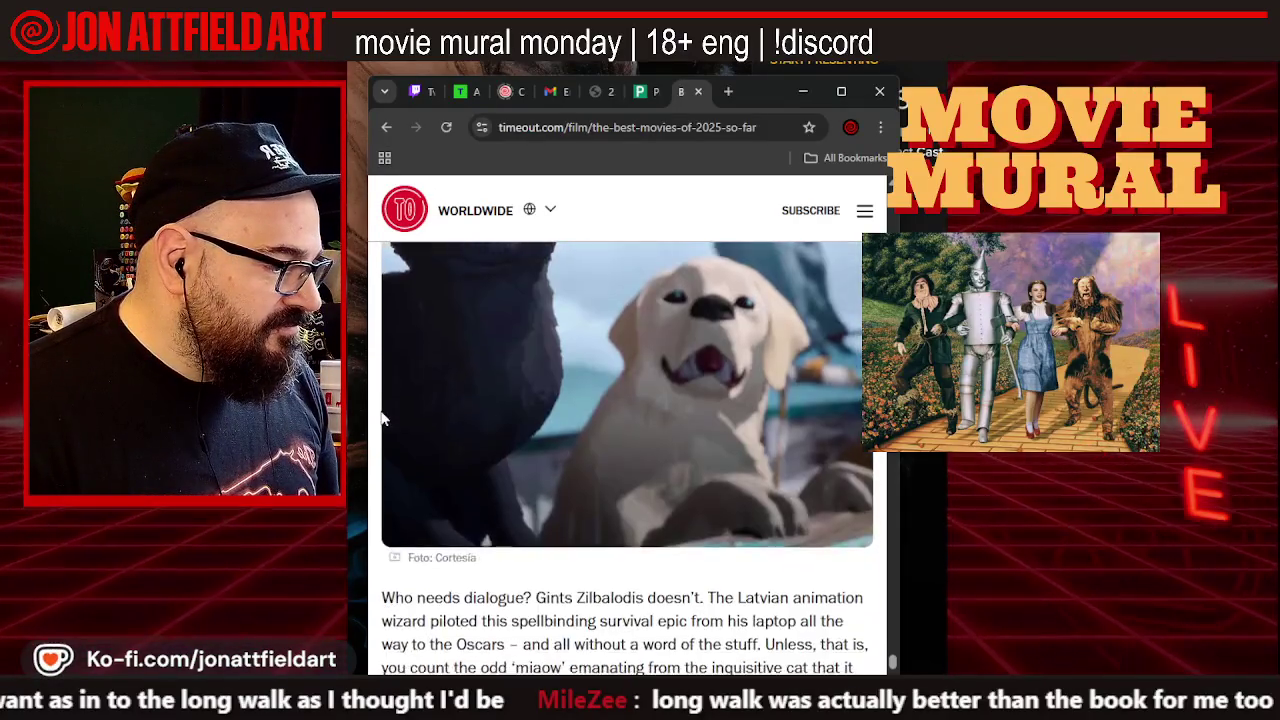
scroll(381, 418, "down", 2)
scroll(381, 418, "down", 1)
scroll(381, 418, "down", 4)
scroll(381, 418, "down", 1)
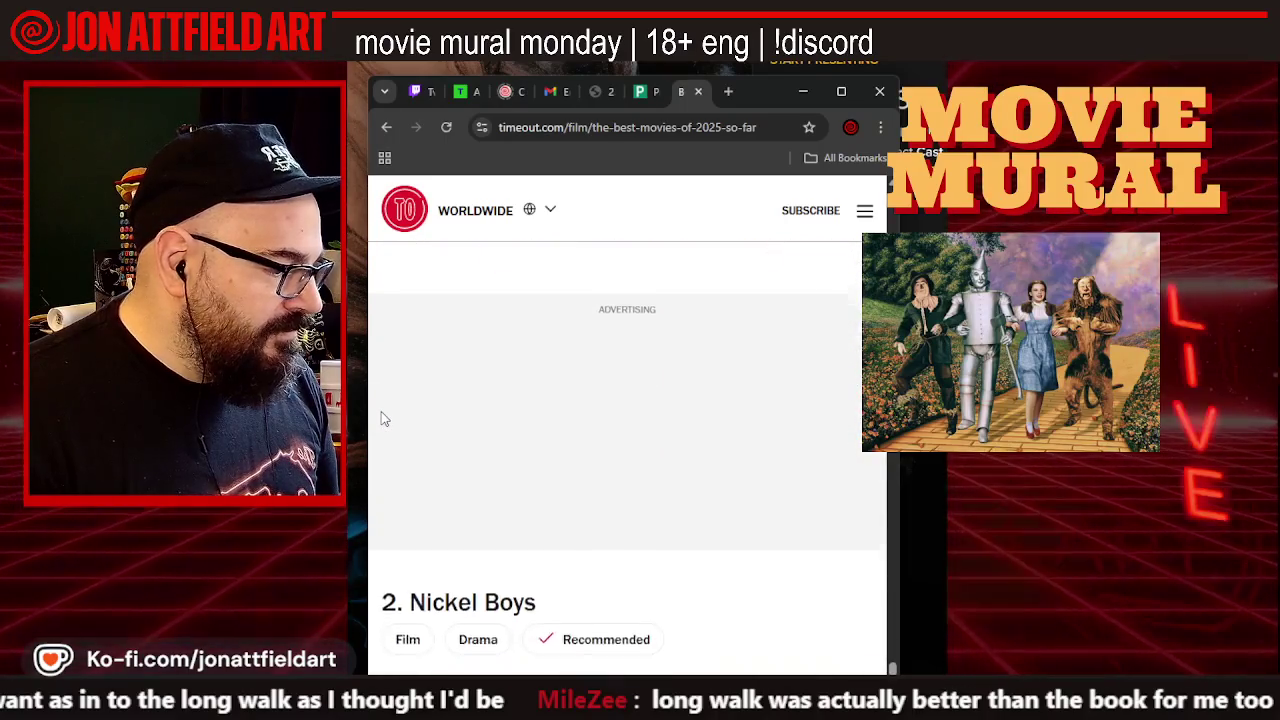
scroll(381, 418, "down", 2)
scroll(381, 418, "down", 2)
scroll(381, 418, "down", 1)
scroll(381, 418, "down", 1)
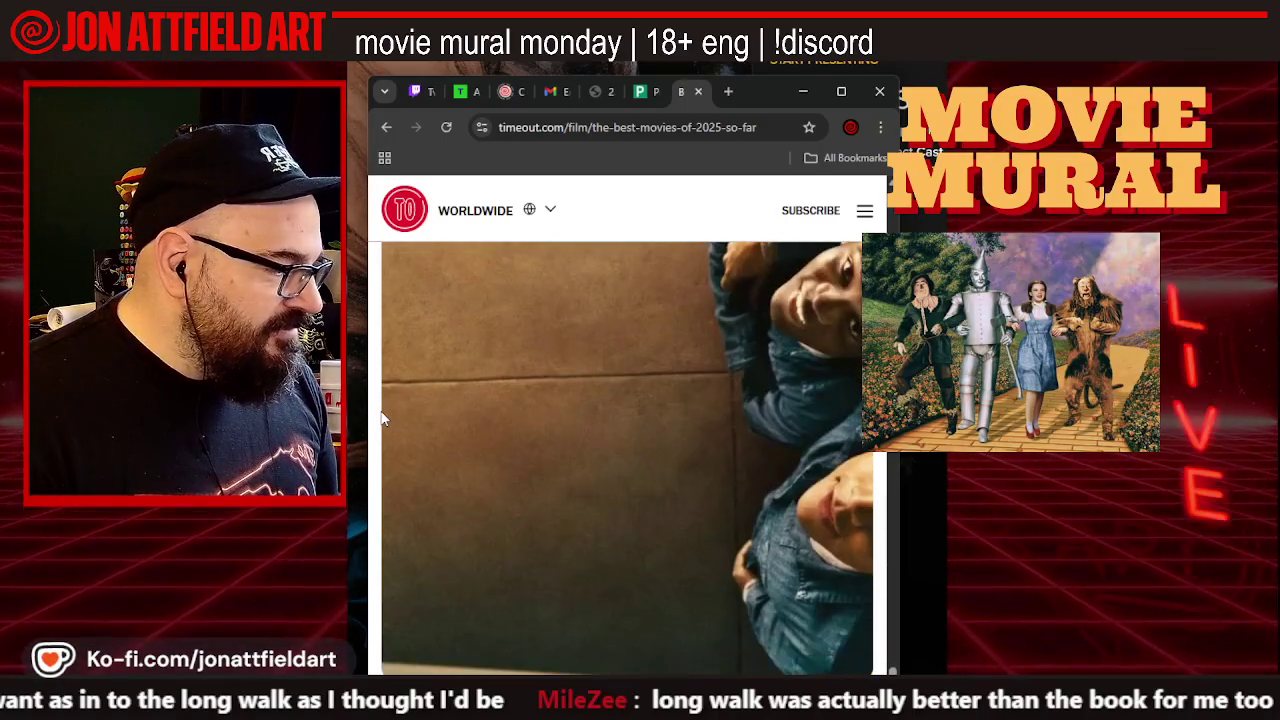
scroll(381, 418, "down", 2)
scroll(381, 418, "down", 1)
scroll(381, 418, "down", 2)
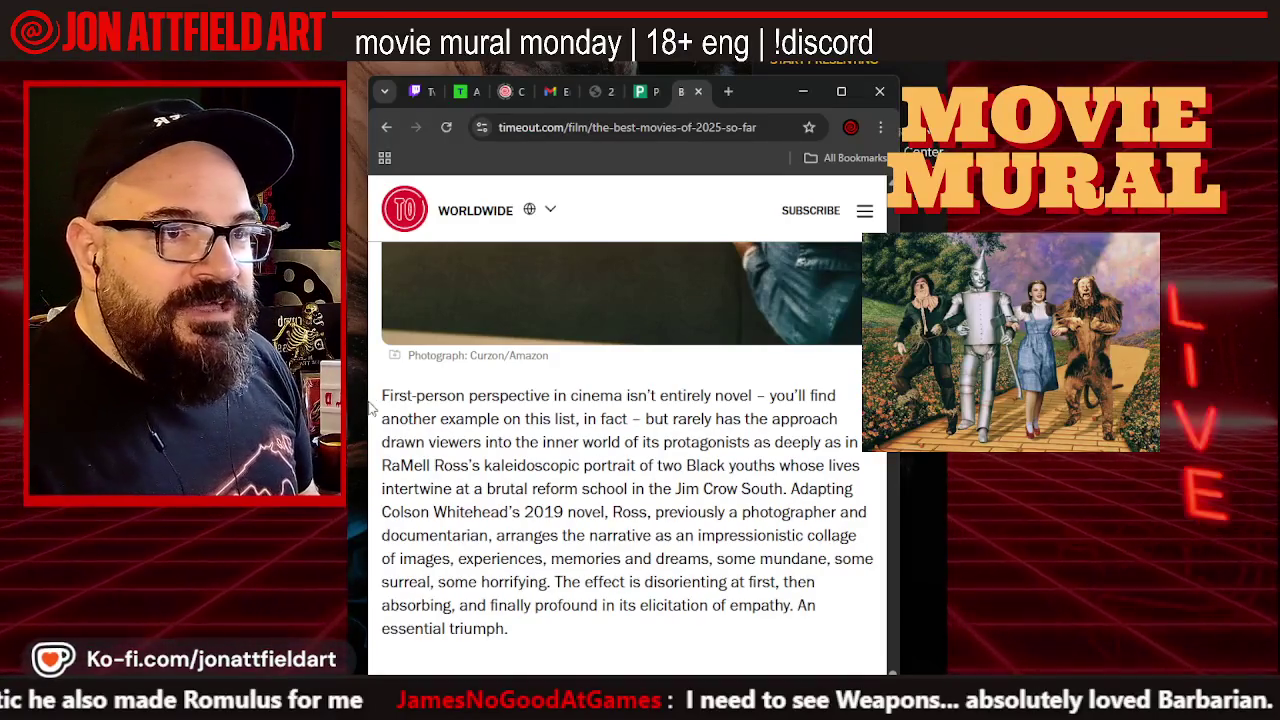
scroll(532, 371, "up", 1)
scroll(532, 371, "up", 5)
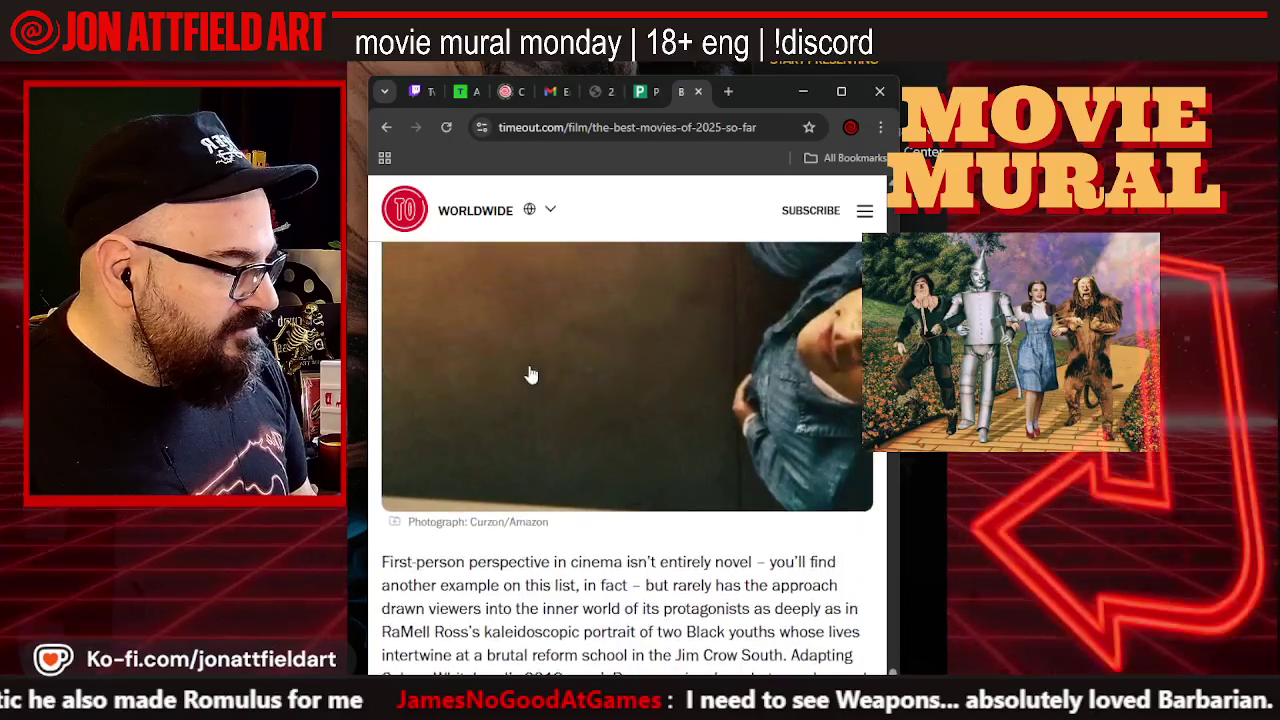
scroll(538, 363, "up", 1)
scroll(538, 363, "up", 1)
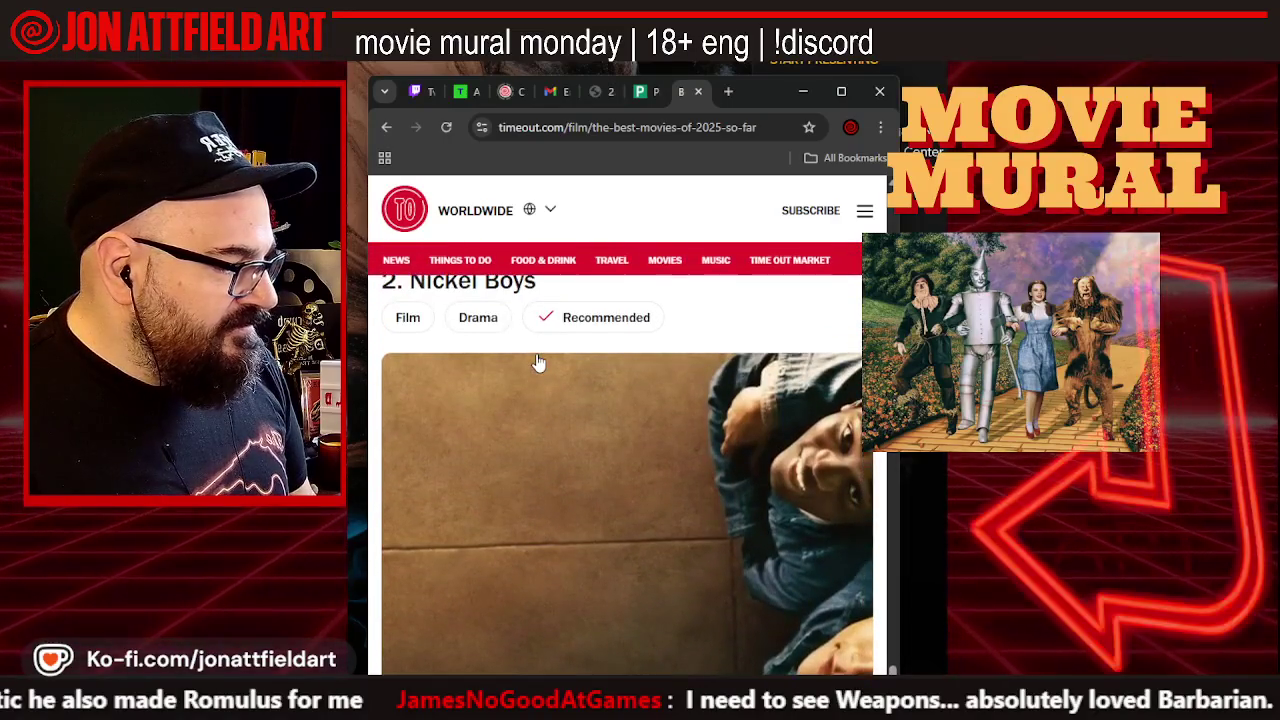
scroll(538, 363, "up", 2)
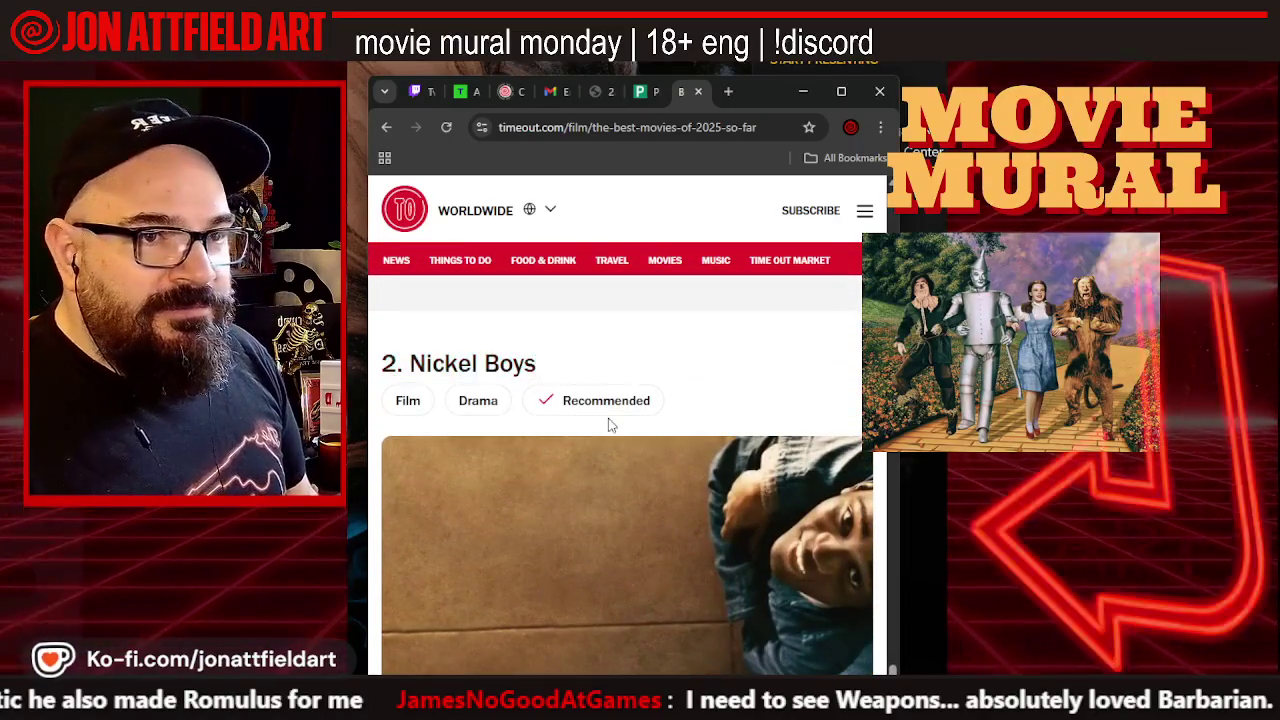
scroll(607, 425, "down", 1)
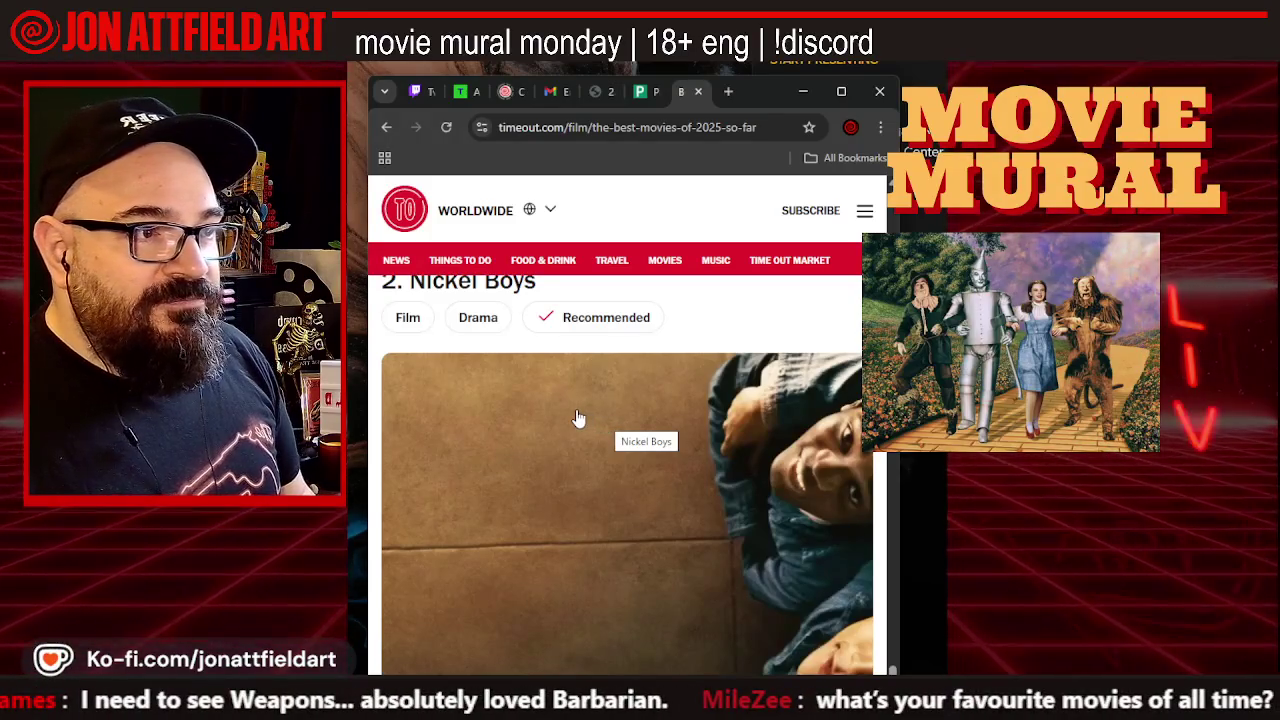
scroll(578, 418, "down", 3)
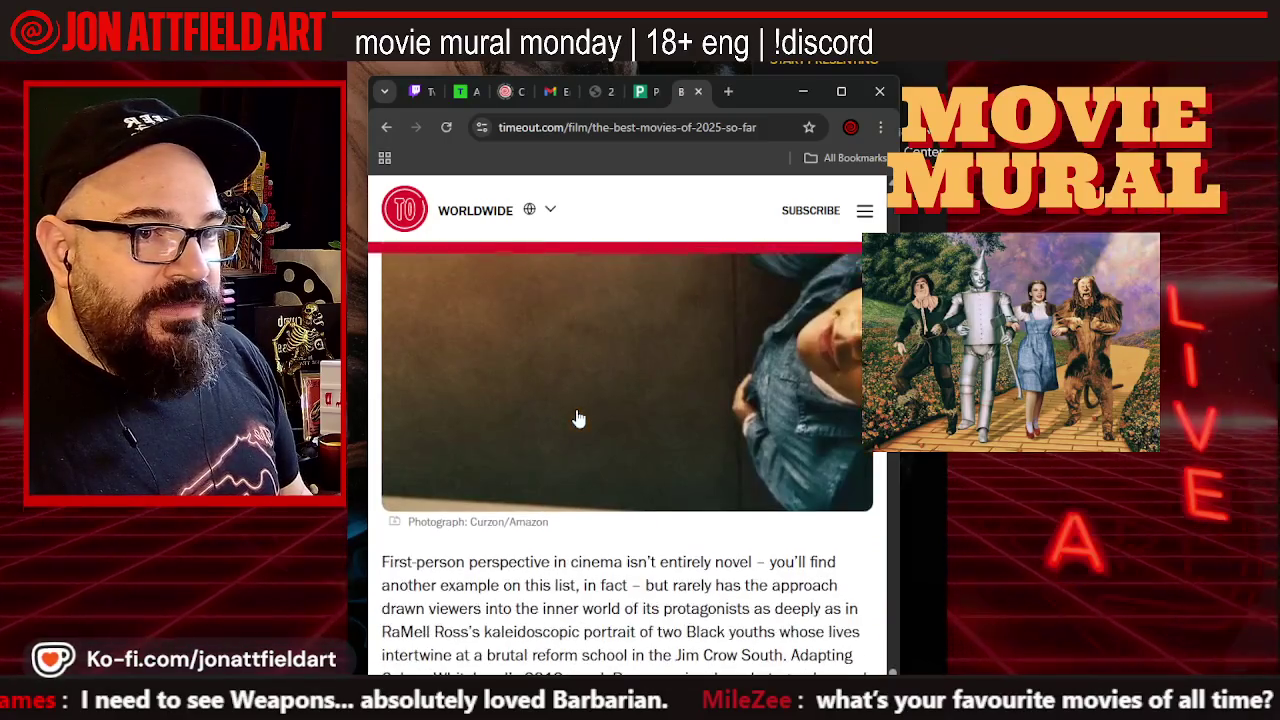
scroll(578, 418, "down", 2)
scroll(578, 418, "down", 4)
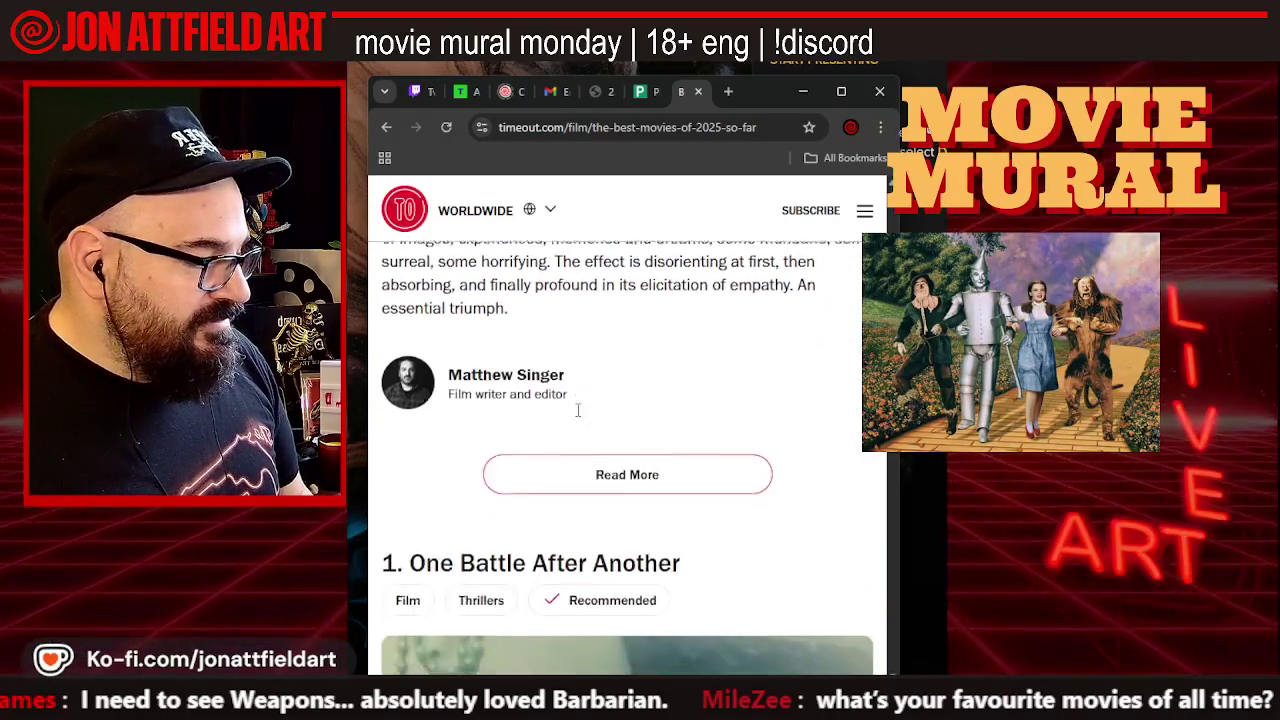
scroll(578, 418, "down", 2)
scroll(576, 416, "down", 1)
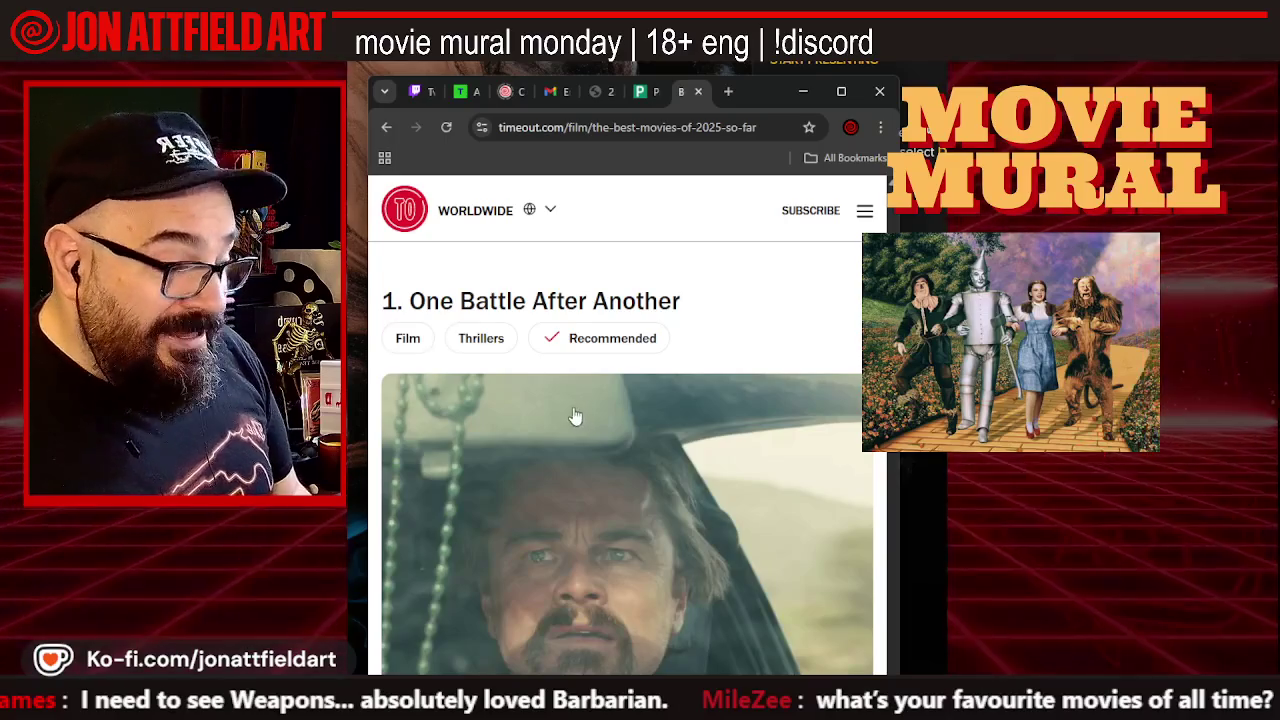
Hide the Chrome window with Super+D to reveal the Procreate mural canvas
scroll(573, 416, "down", 1)
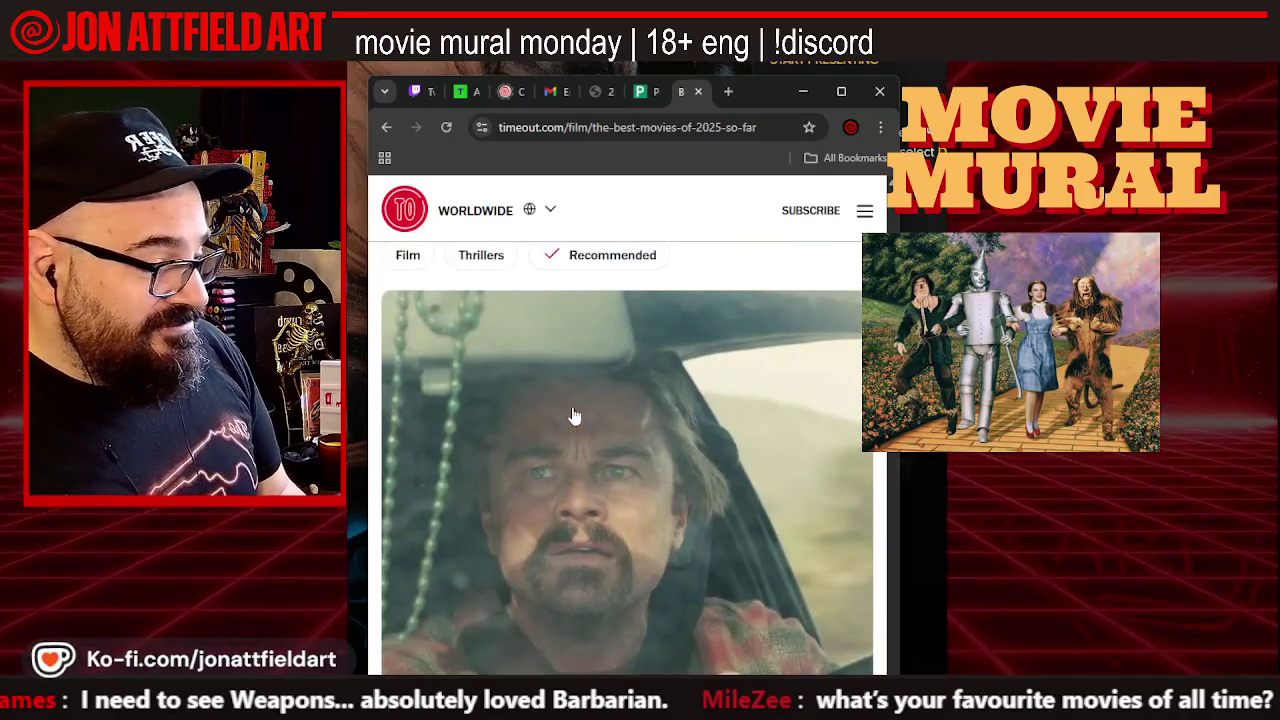
scroll(573, 416, "down", 1)
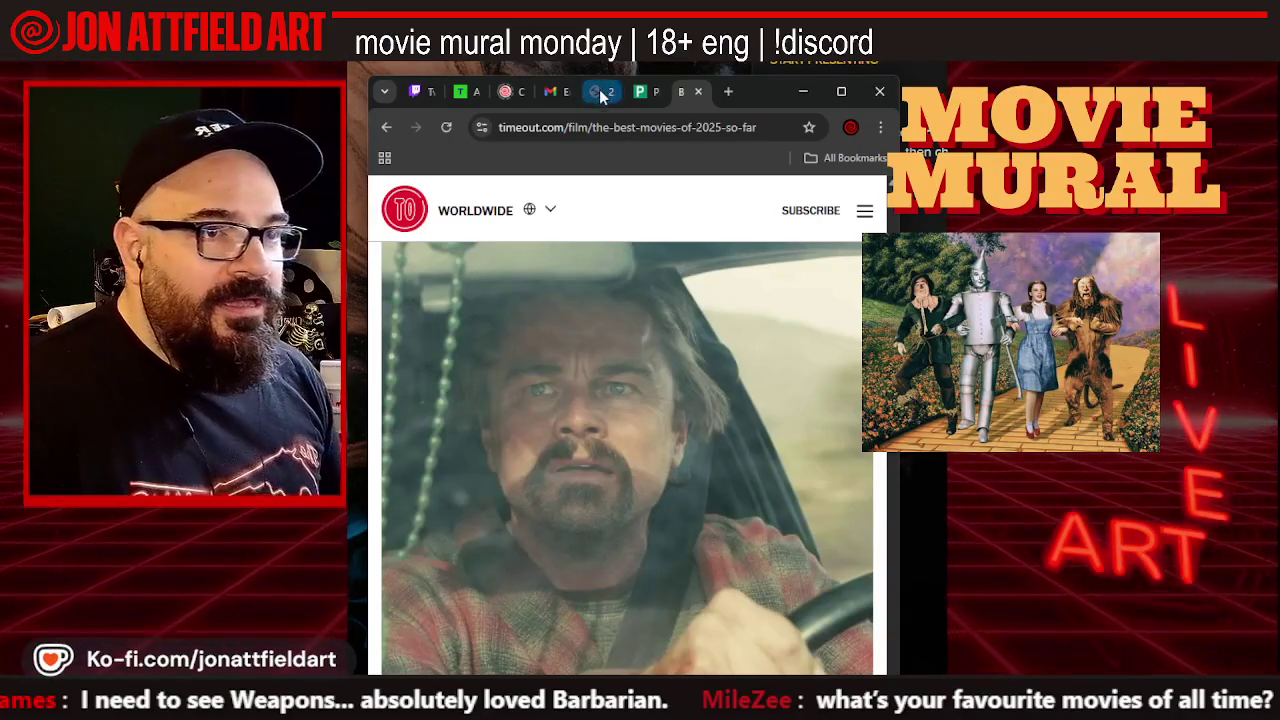
key("super+d")
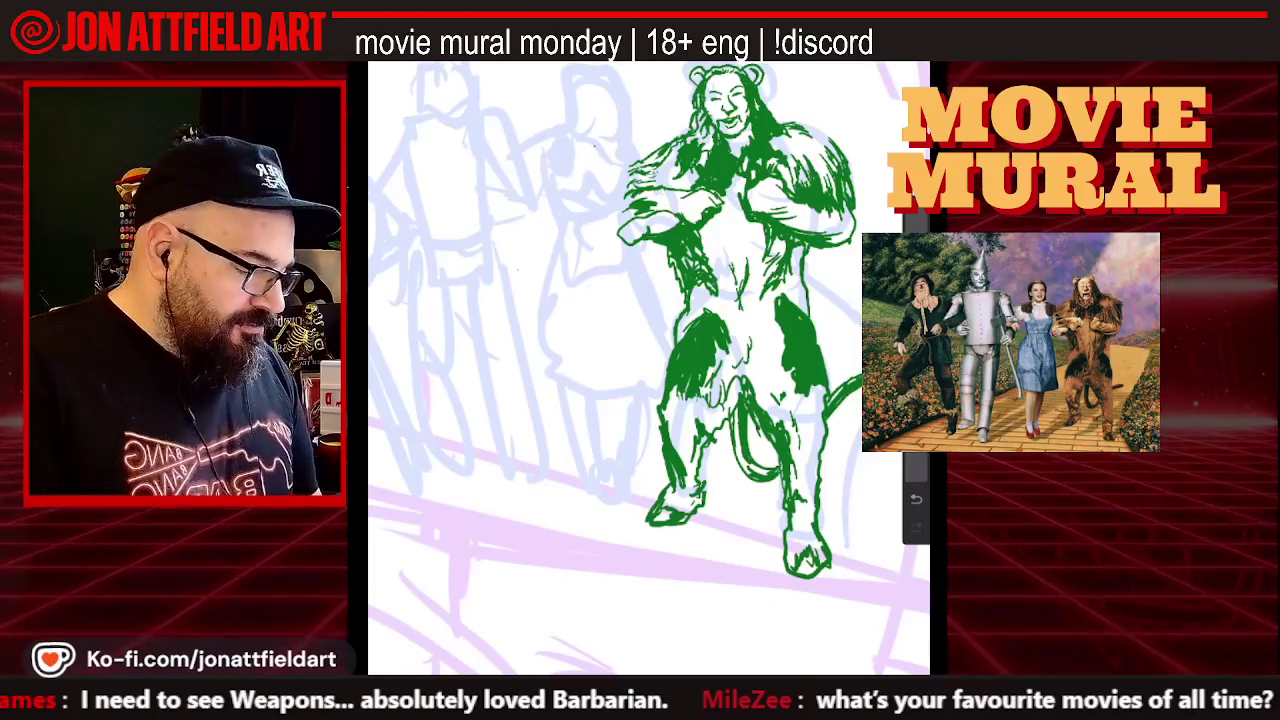
Zoom and pan the canvas while tracing the green Cowardly Lion over the blue sketch
scroll(650, 370, "up", 3)
scroll(650, 370, "left", 2)
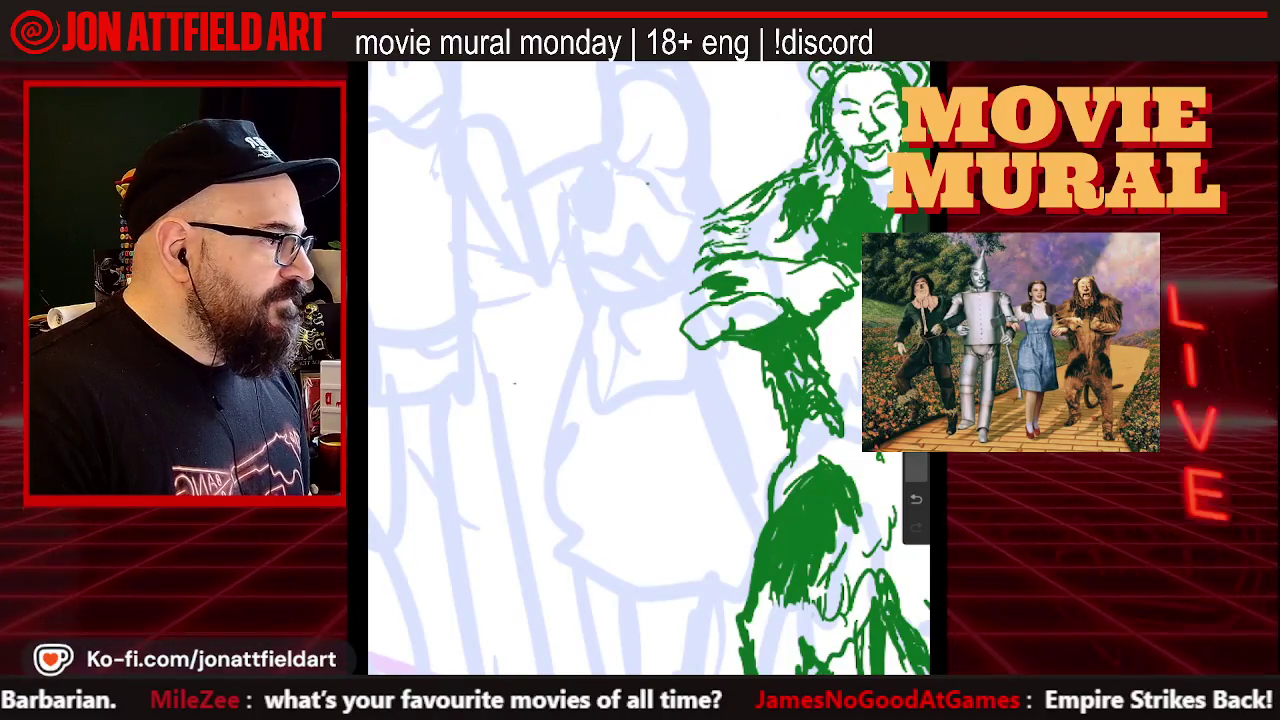
key("alt+Tab")
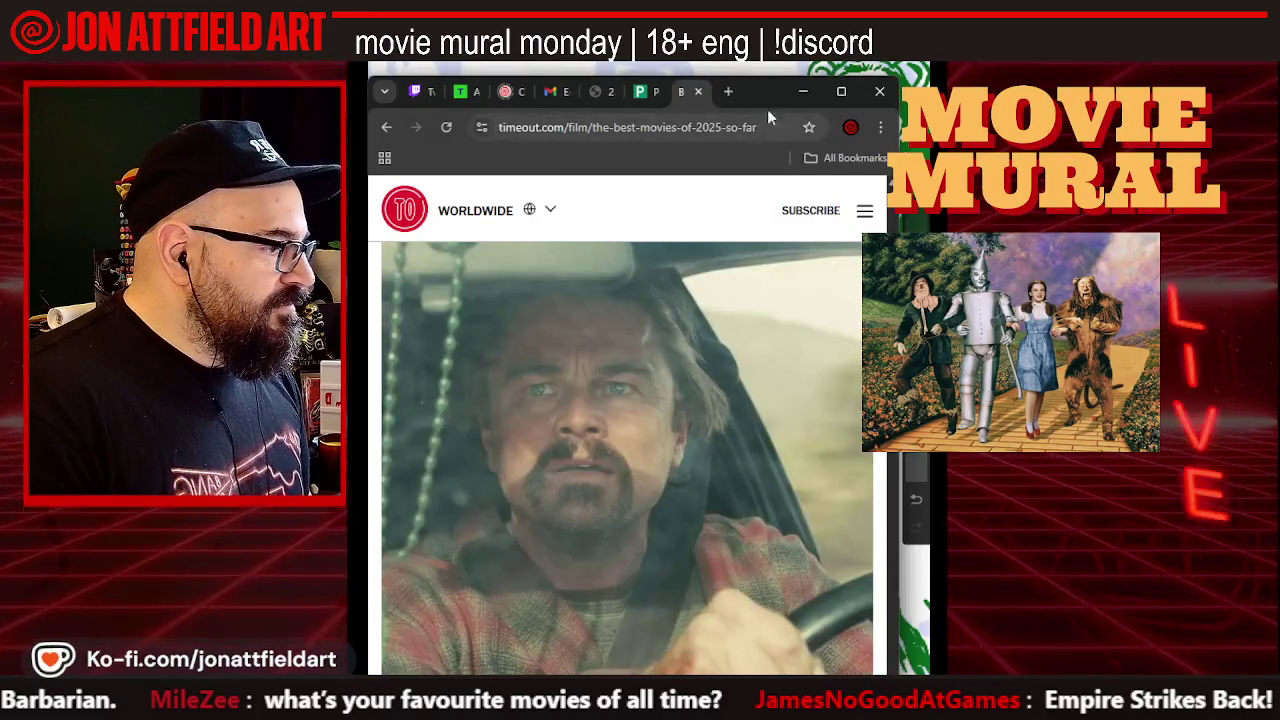
key("alt+Tab")
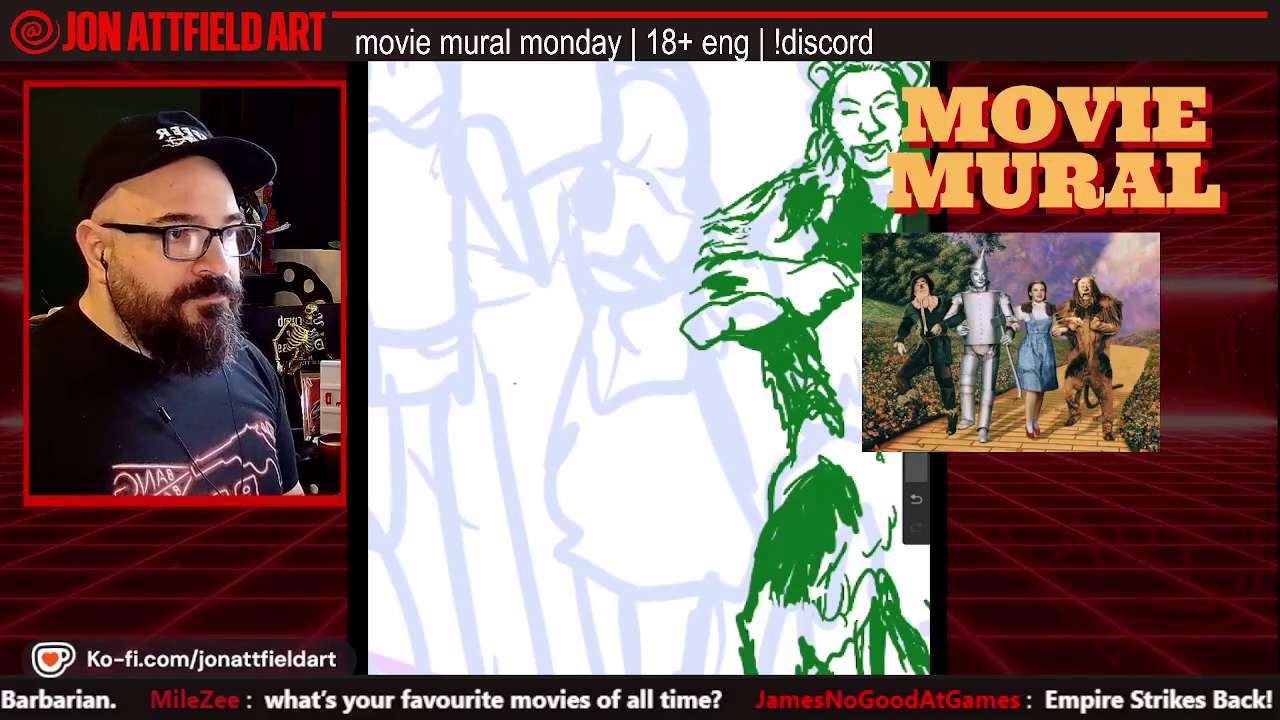
Flesh out the lion's legs and lower body, then shift the whole lion slightly up-right
scroll(560, 200, "up", 2)
scroll(650, 370, "down", 2)
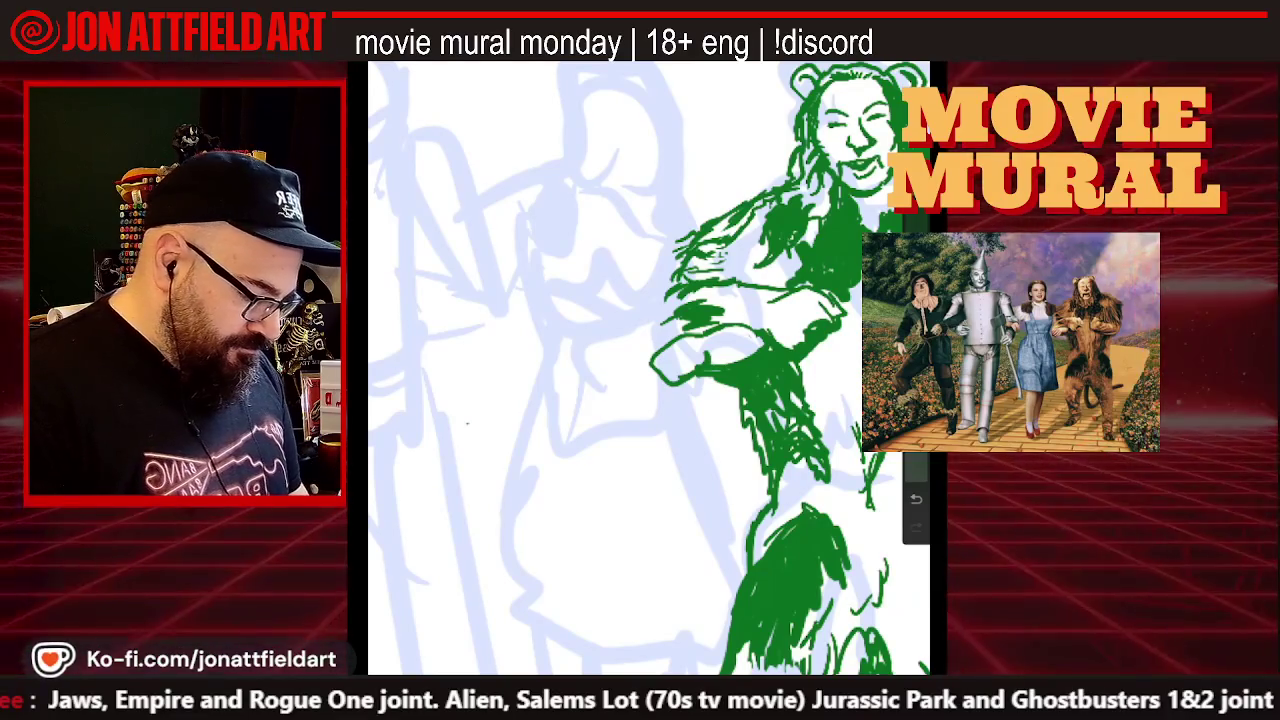
scroll(650, 370, "up", 3)
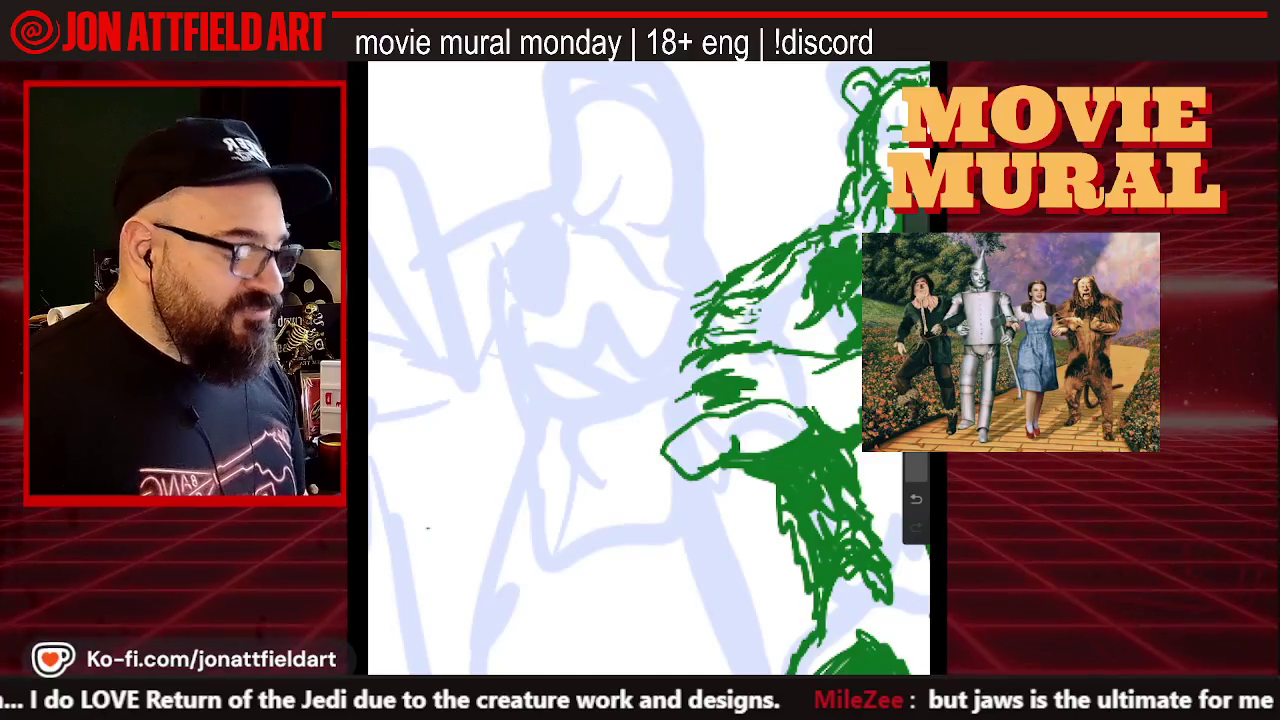
scroll(648, 368, "right", 3)
scroll(648, 368, "left", 2)
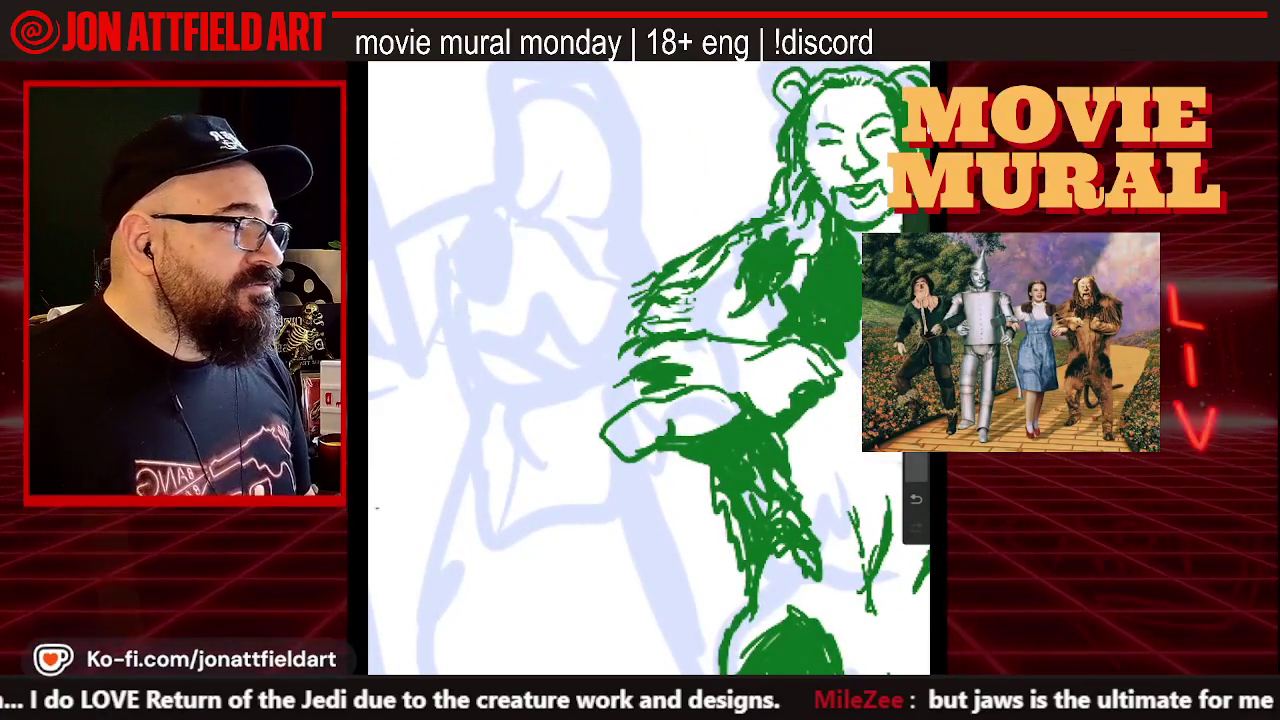
scroll(648, 368, "down", 3)
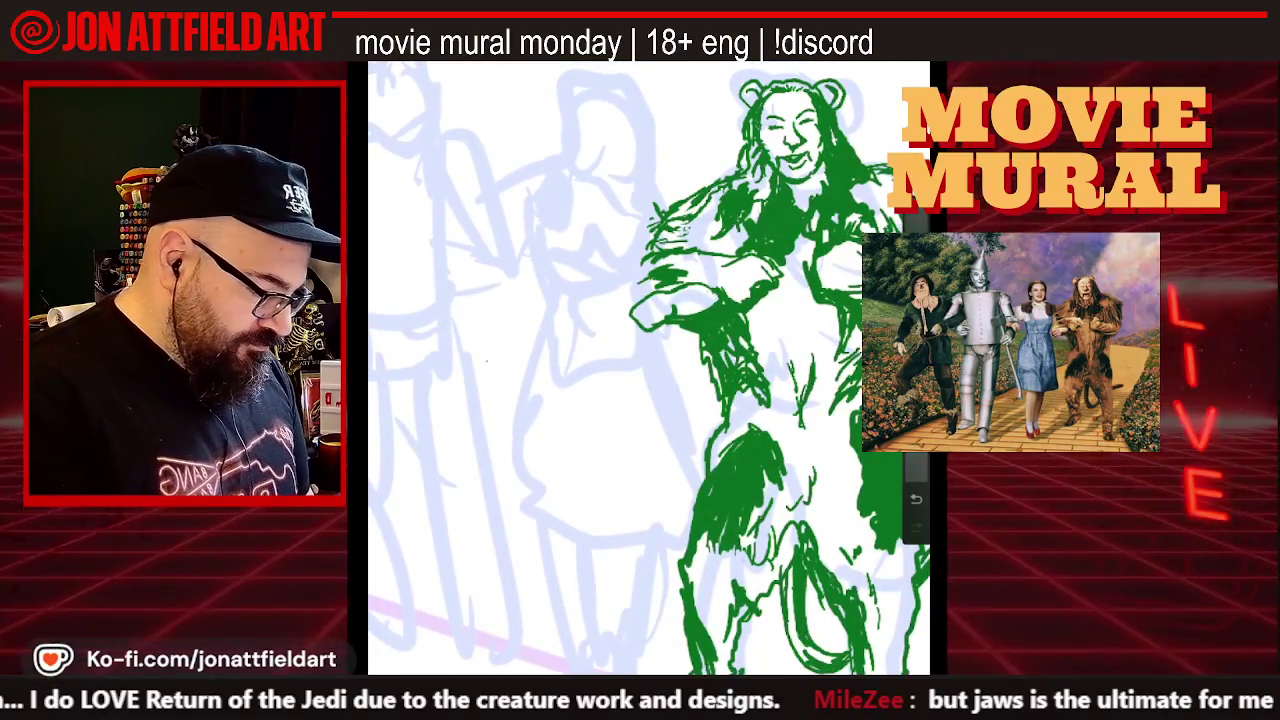
key("v")
left_click_drag(780, 330, 800, 315)
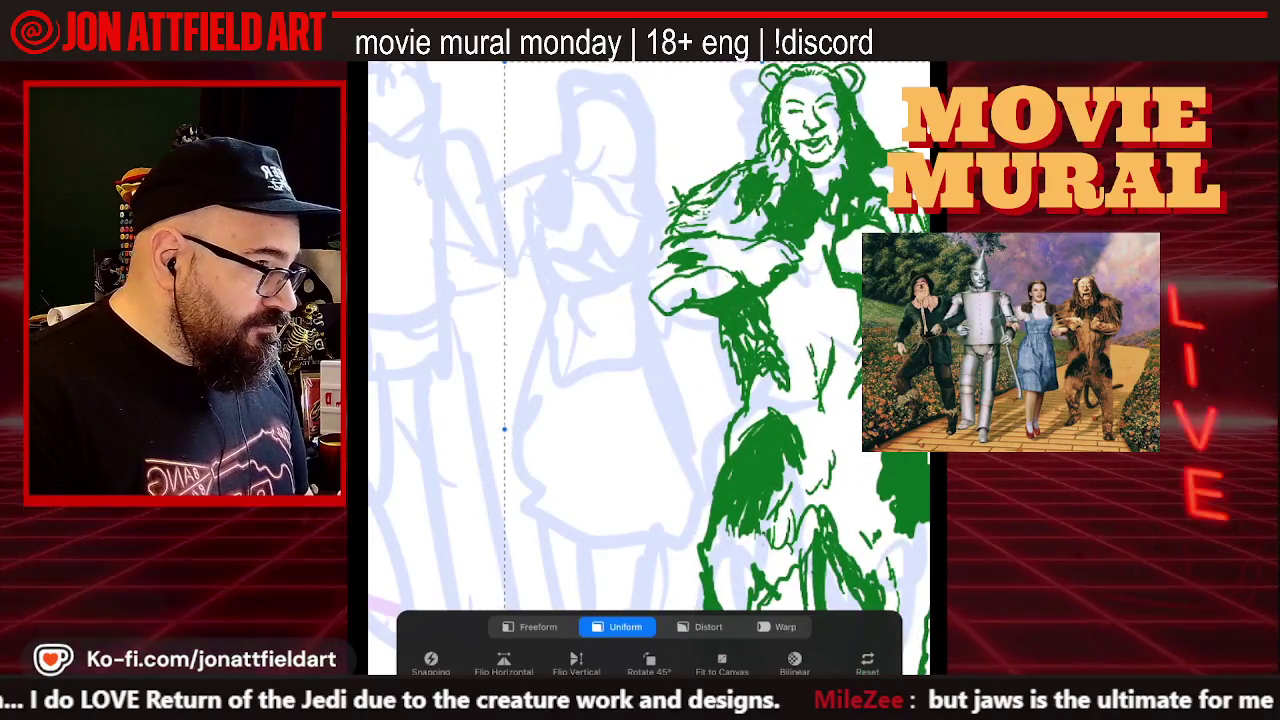
Nudge the lion right and down, commit it, and hatch strokes on its upper body
left_click_drag(780, 330, 790, 338)
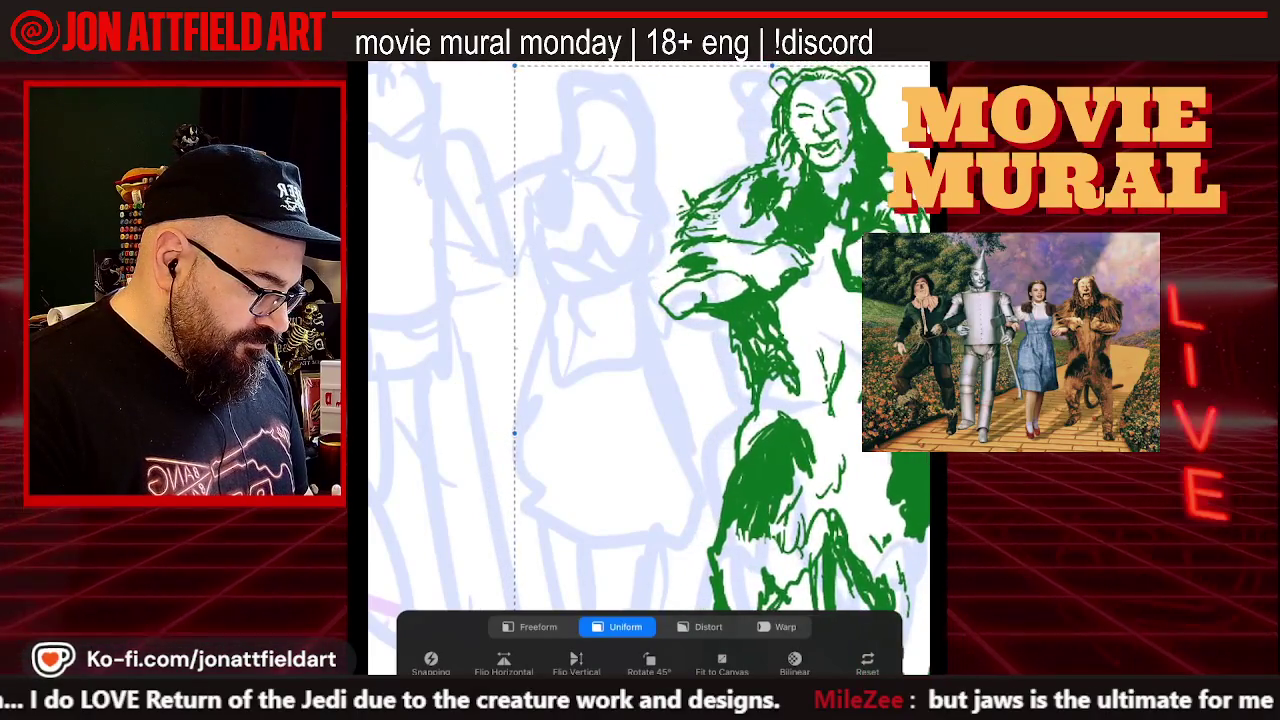
key("v")
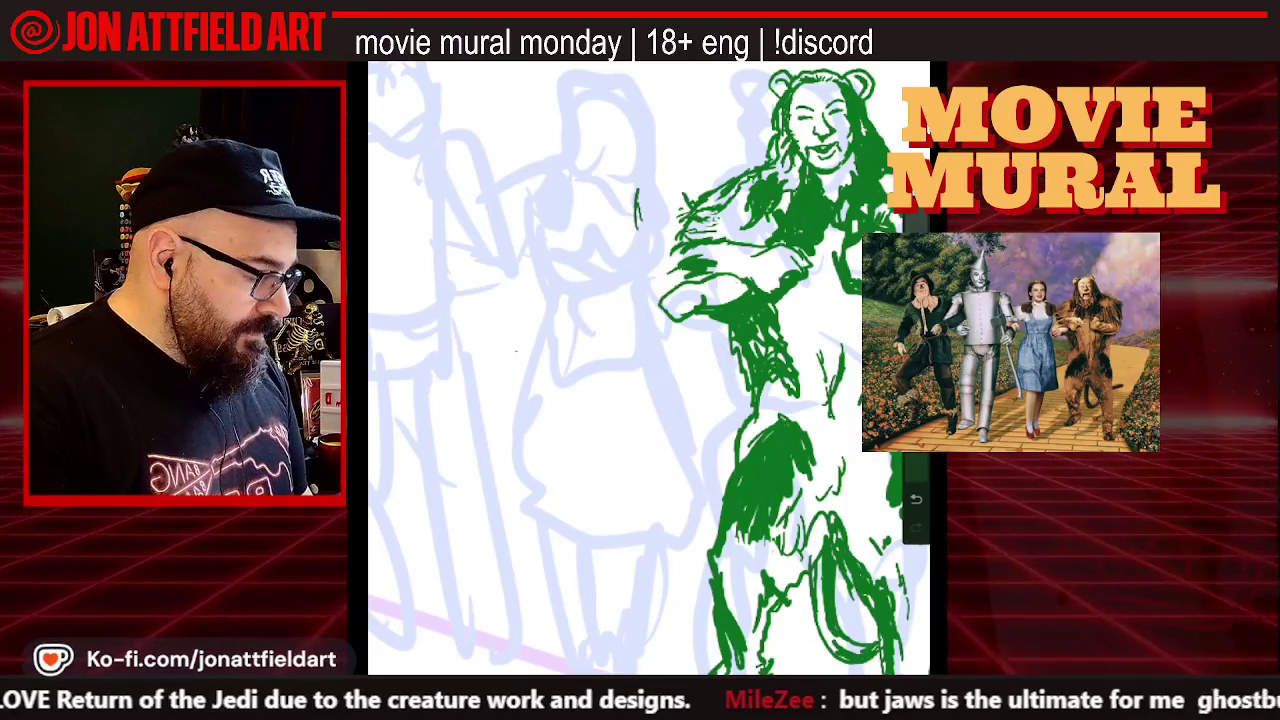
left_click_drag(660, 194, 664, 228)
mouse_move(648, 182)
left_mouse_down()
mouse_move(656, 230)
mouse_move(656, 209)
left_mouse_up()
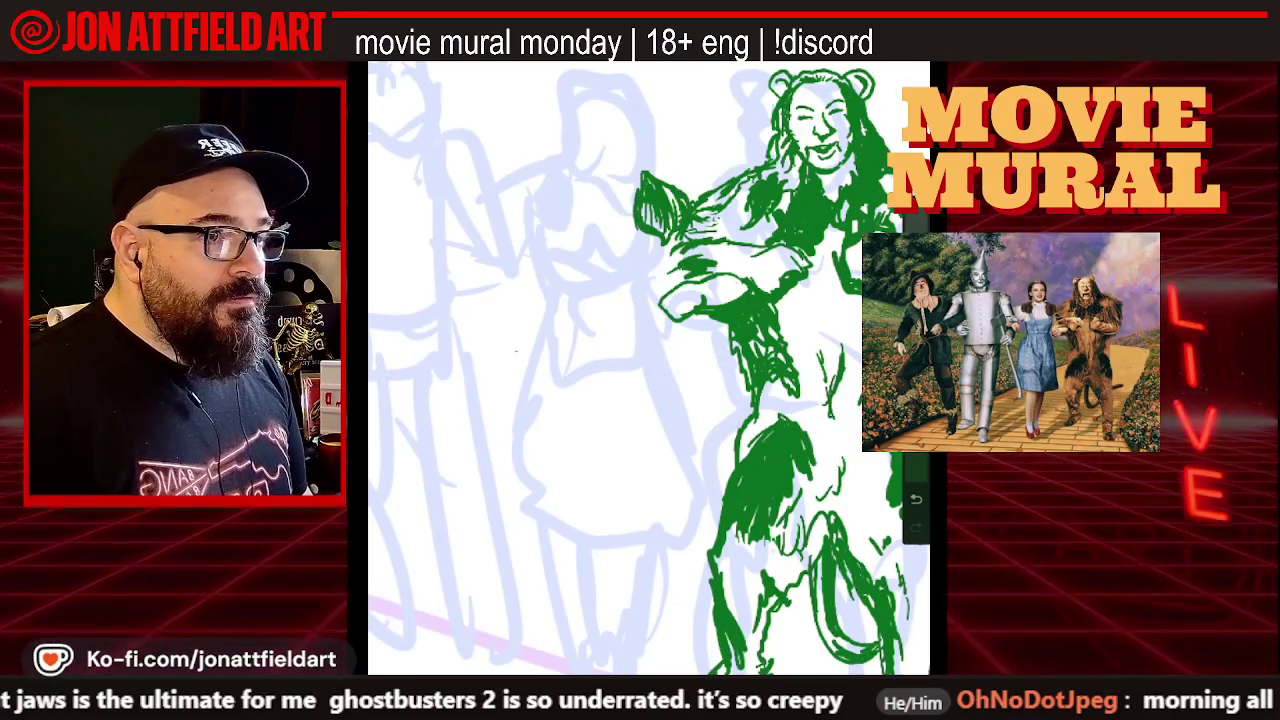
Zoom in and draw one short green stroke on the lion's body
scroll(650, 370, "up", 1)
scroll(650, 370, "up", 1)
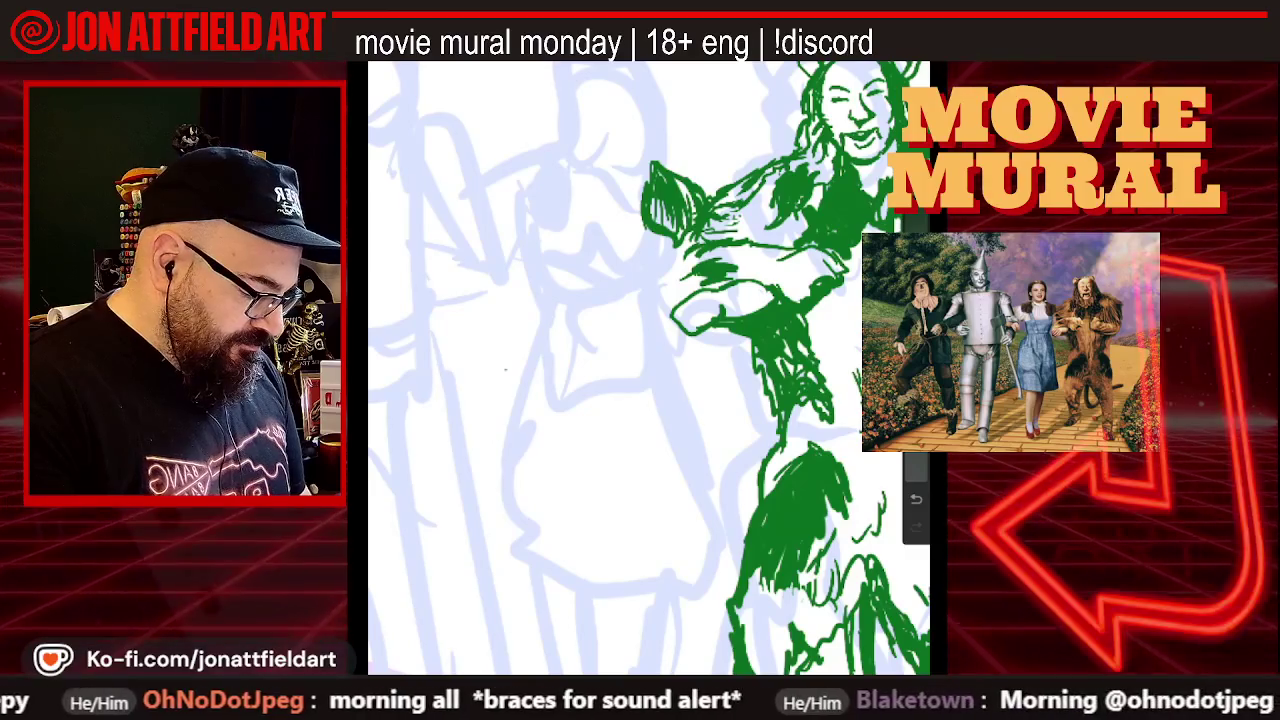
left_click_drag(678, 265, 664, 293)
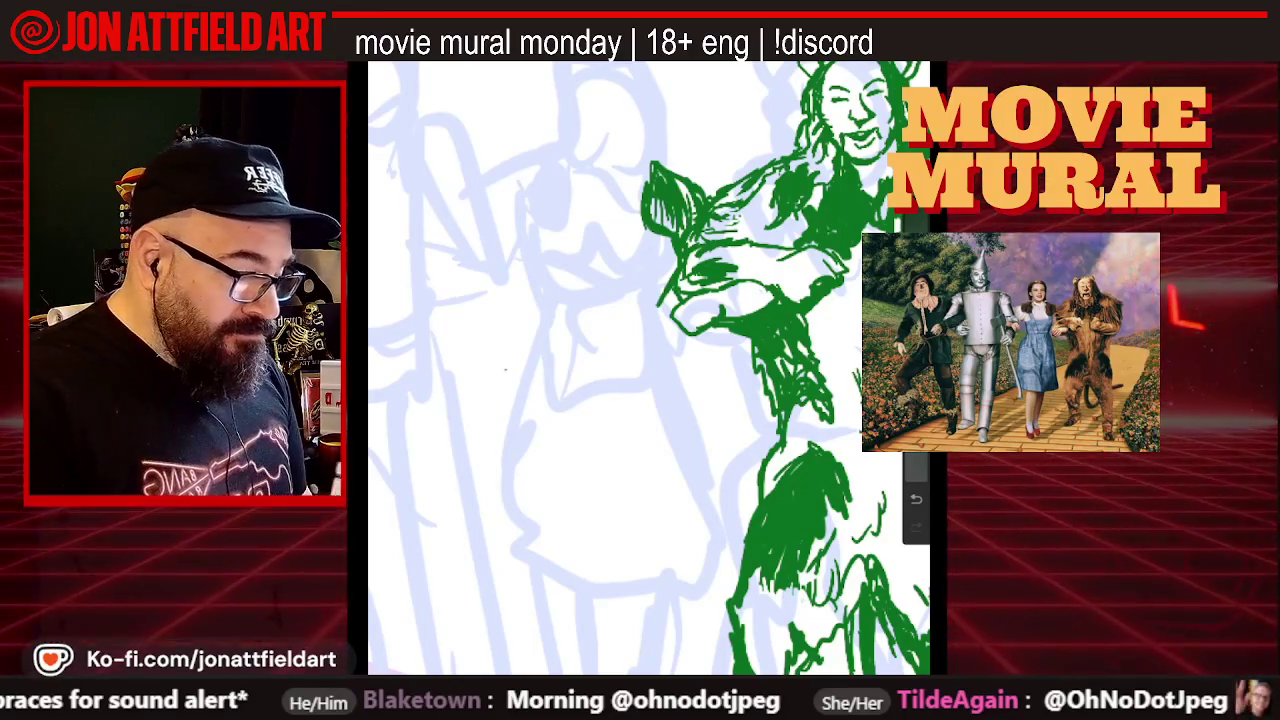
scroll(649, 368, "up", 2)
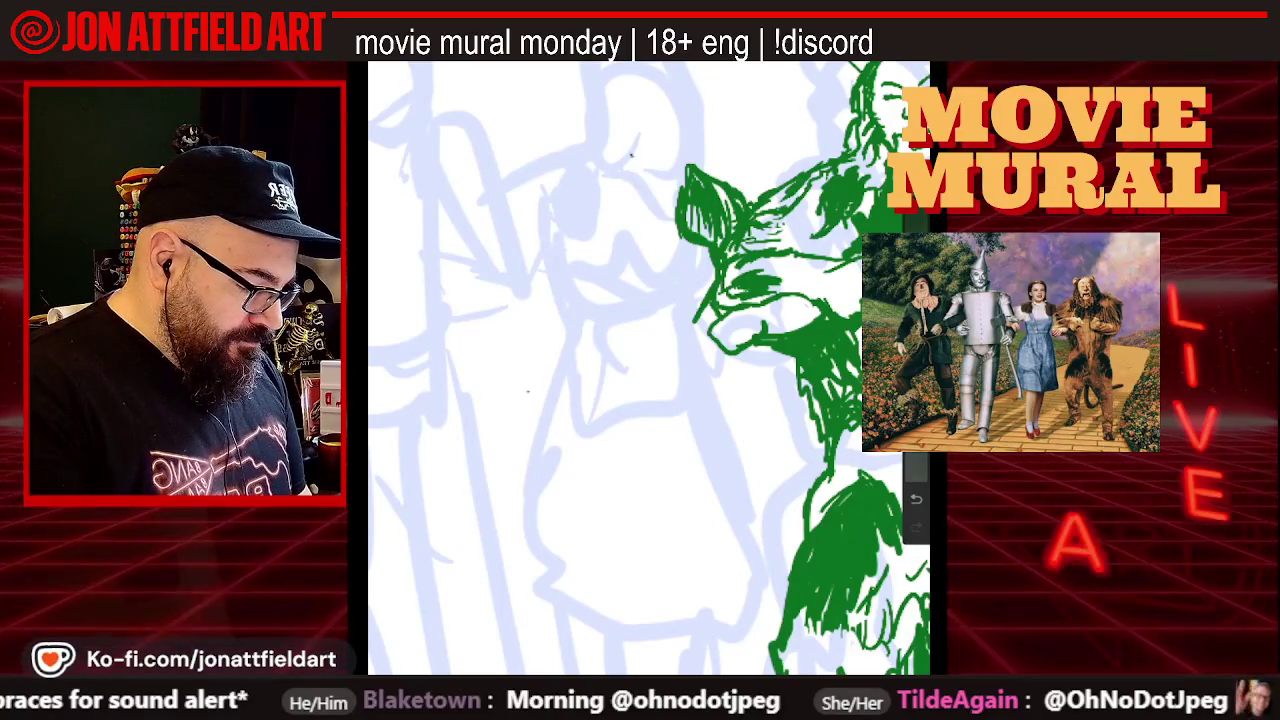
scroll(649, 368, "down", 2)
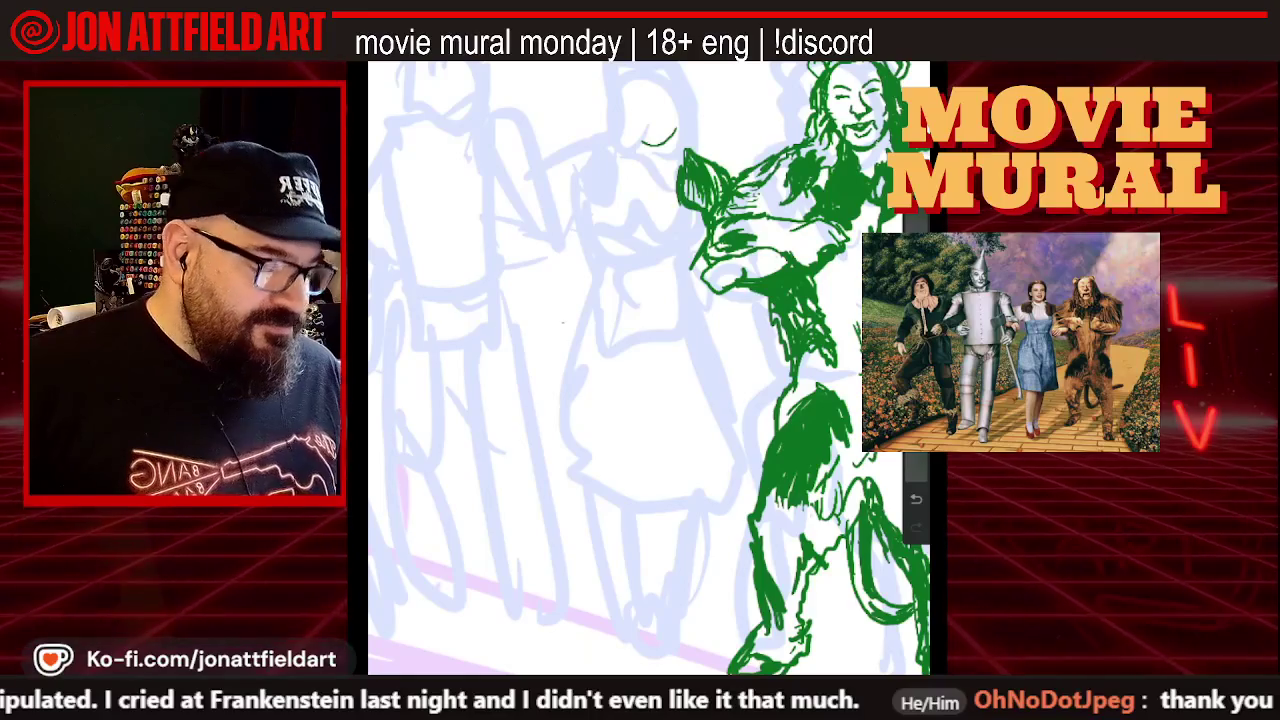
Extend Dorothy's head arc up and left, thicken its join to her hair, then zoom out
scroll(650, 368, "up", 2)
scroll(650, 368, "up", 2)
scroll(650, 368, "up", 1)
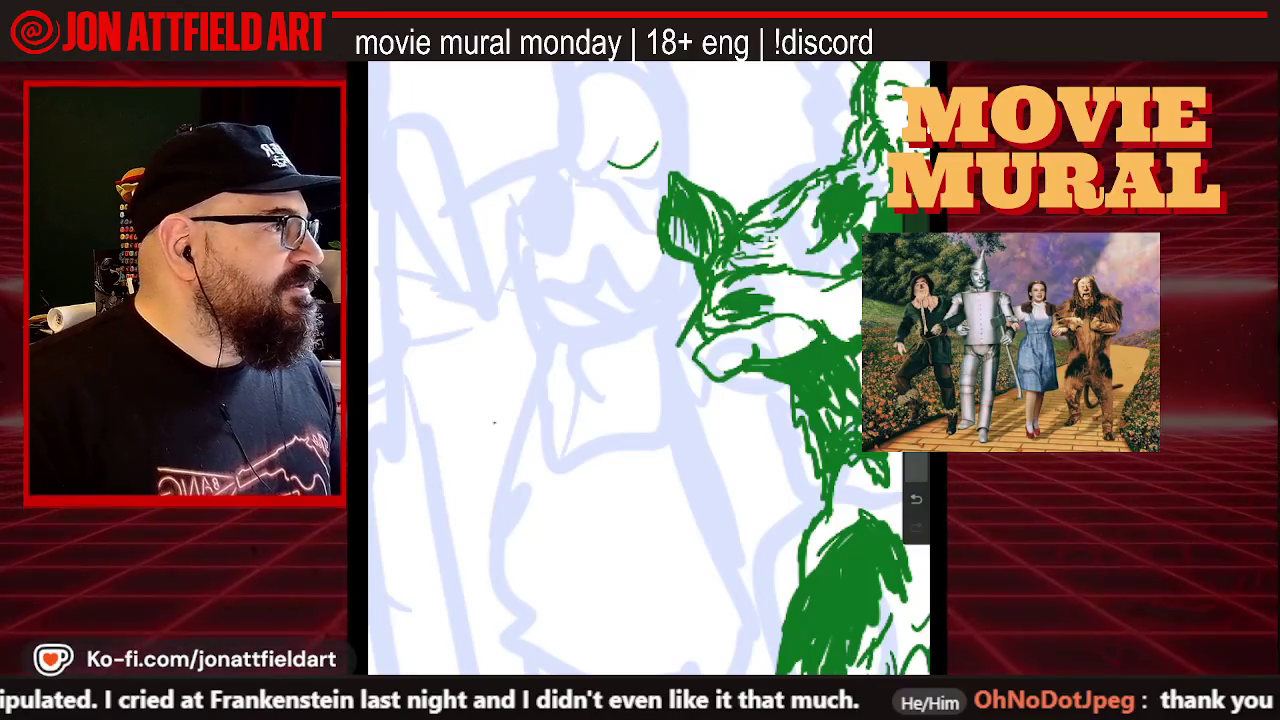
scroll(649, 368, "up", 3)
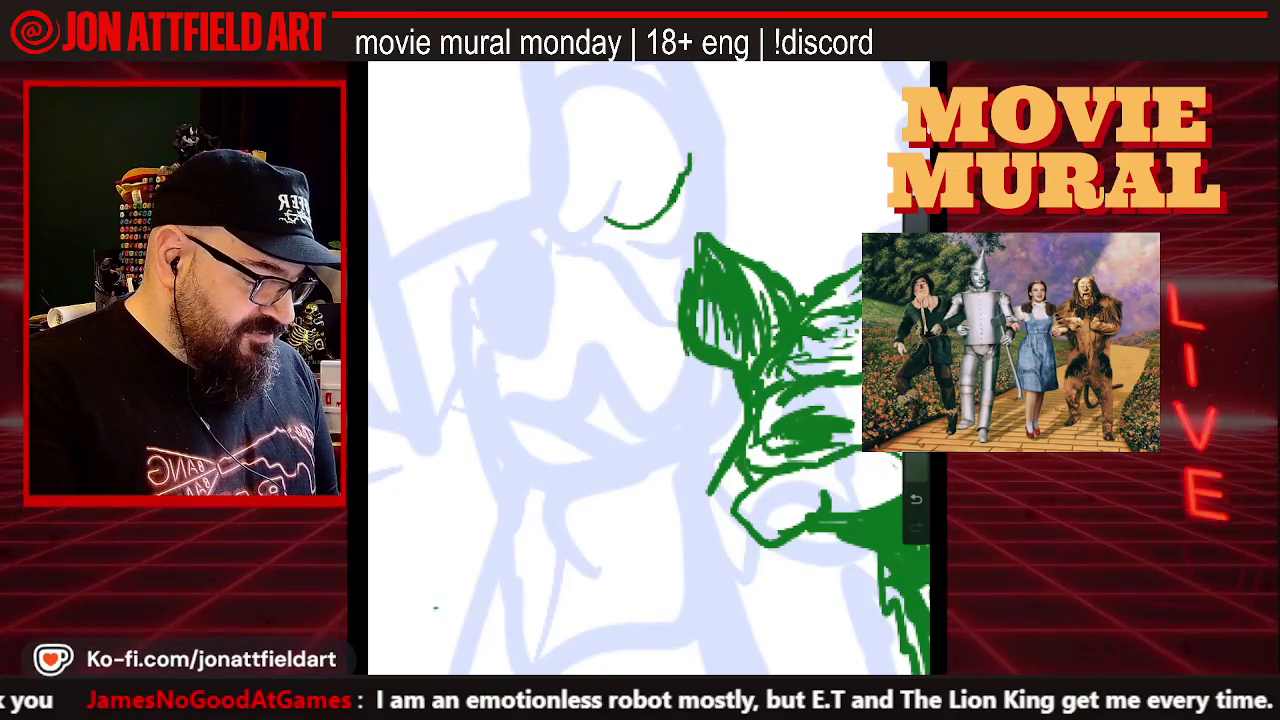
left_click_drag(681, 190, 690, 145)
left_click_drag(606, 222, 577, 197)
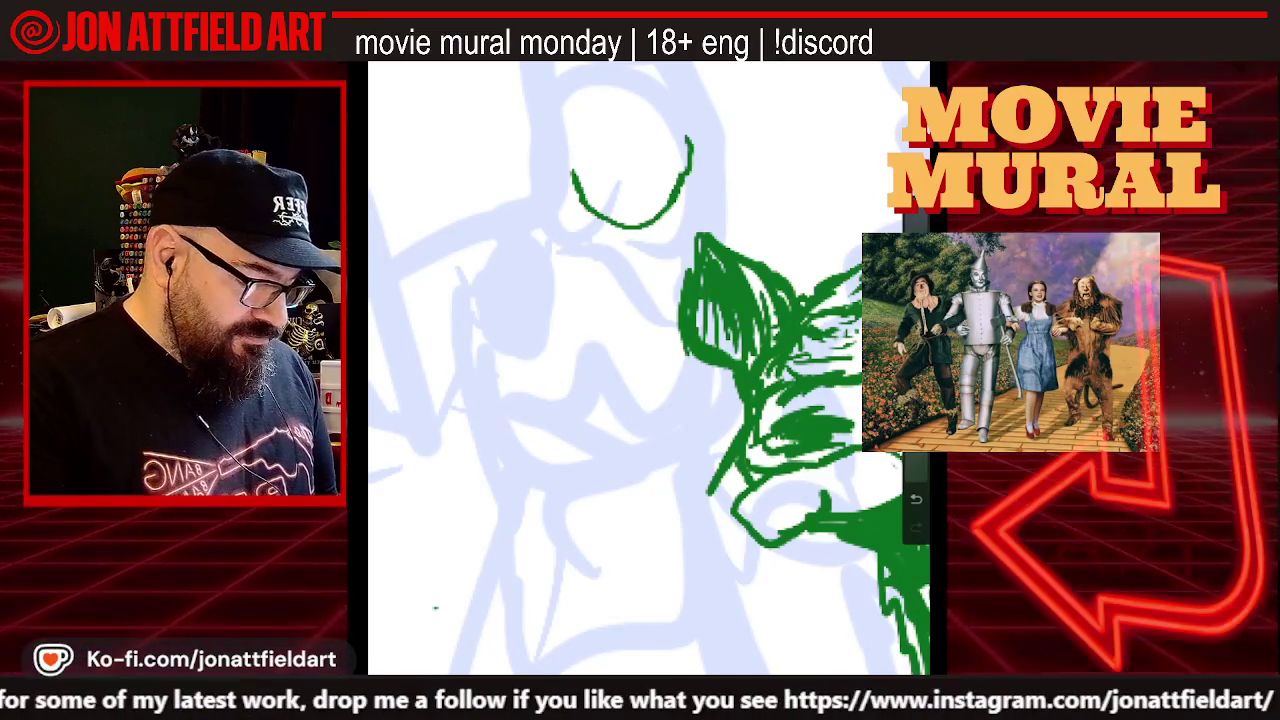
mouse_move(680, 196)
left_mouse_down()
mouse_move(674, 224)
mouse_move(705, 232)
left_mouse_up()
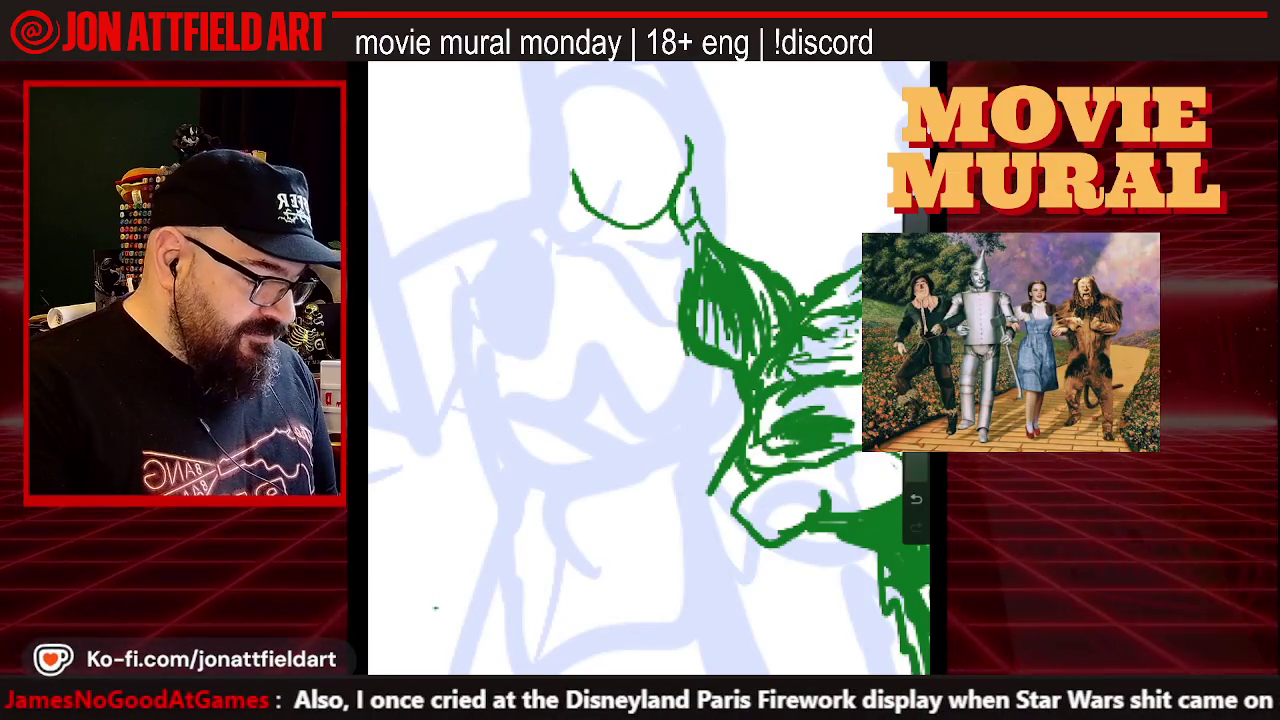
left_click_drag(696, 132, 686, 224)
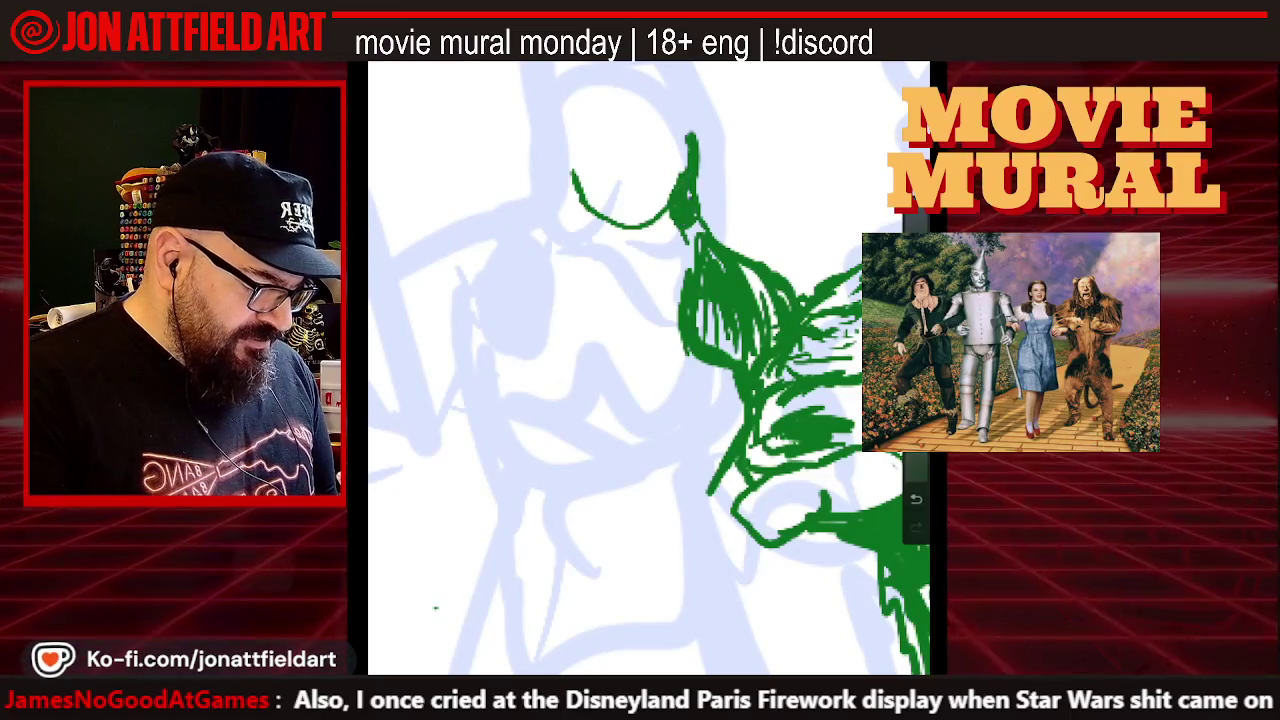
scroll(650, 370, "down", 2)
scroll(650, 370, "down", 2)
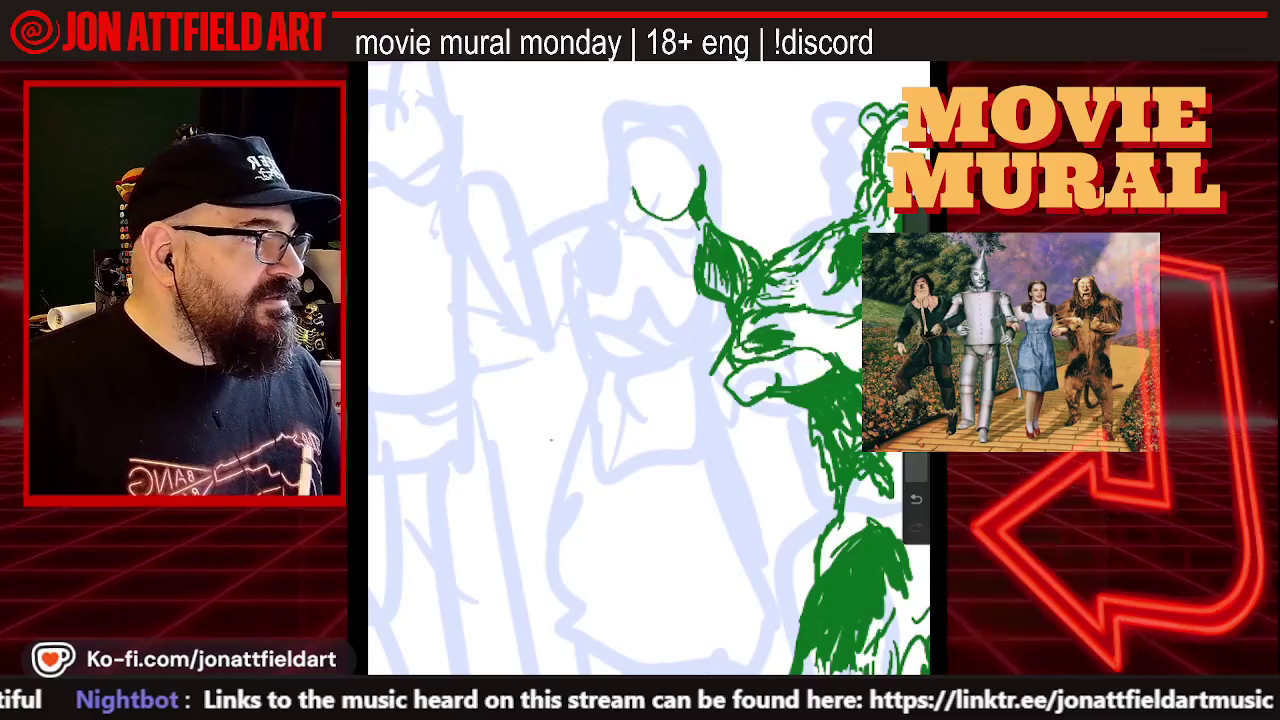
Outline the top of Dorothy's head, the left side of her face, and her hair's left edge
scroll(650, 370, "up", 2)
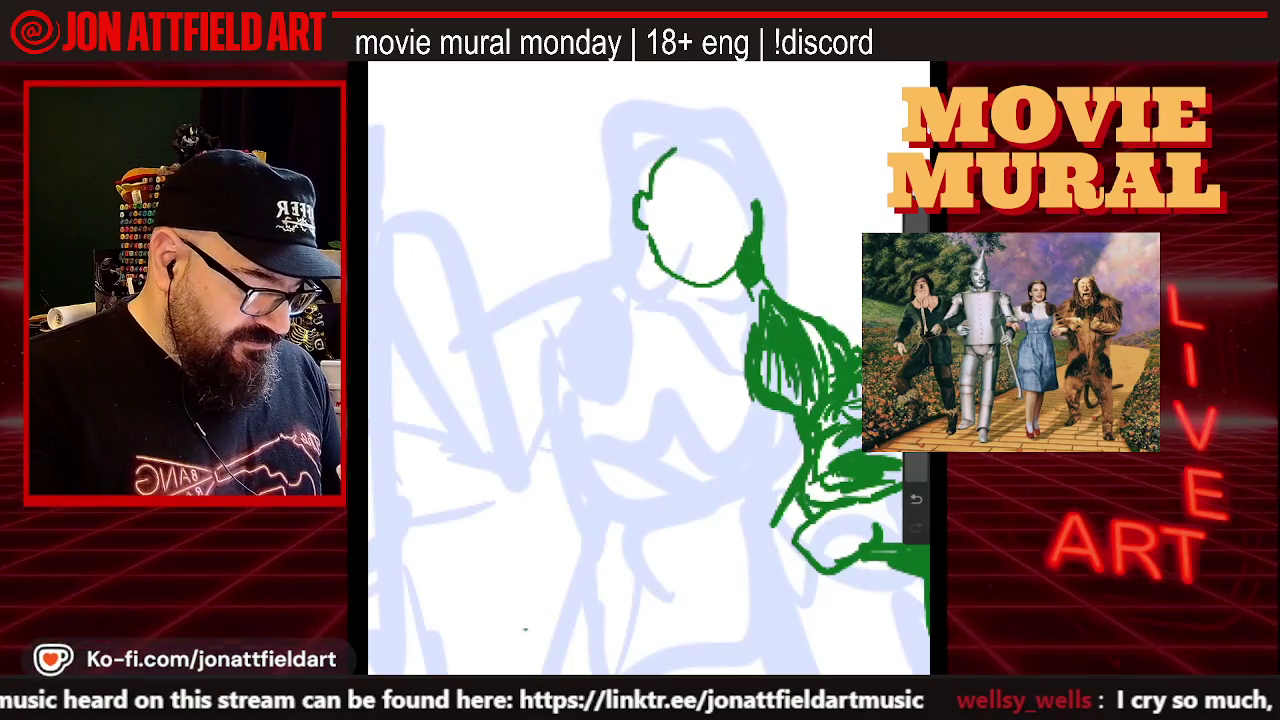
left_click_drag(676, 148, 752, 196)
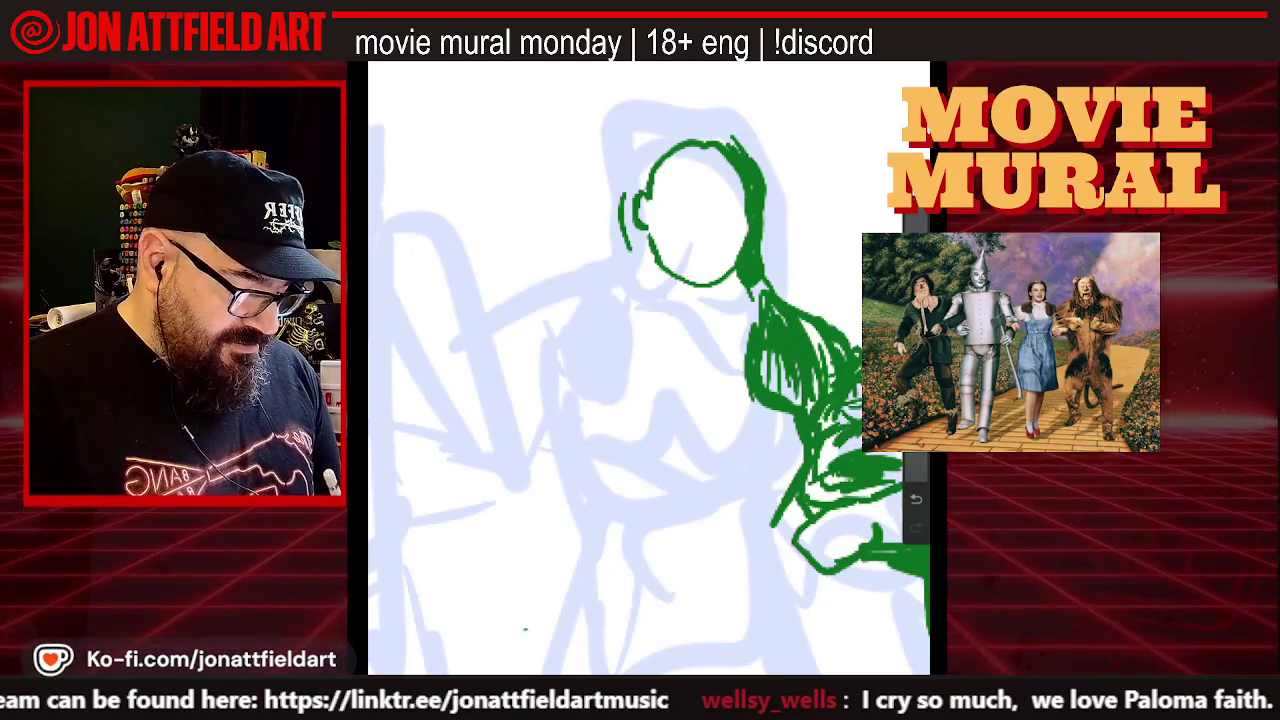
left_click_drag(628, 172, 624, 248)
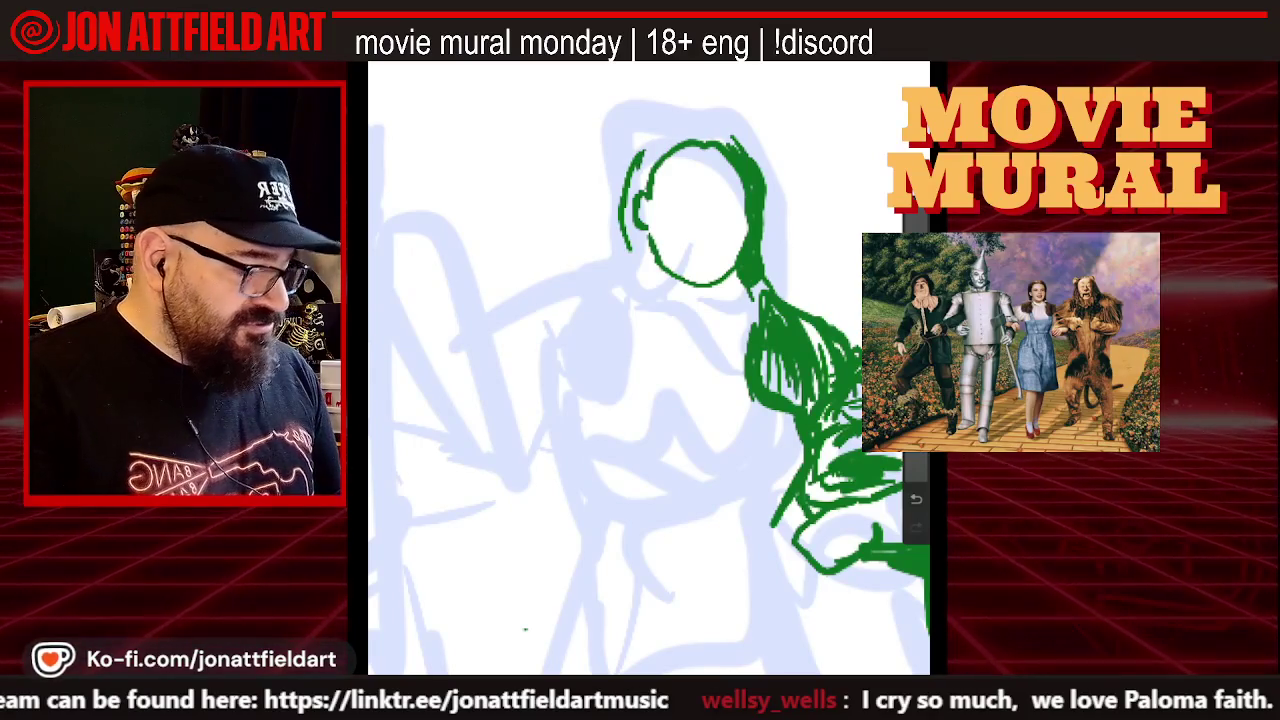
left_click_drag(640, 152, 694, 123)
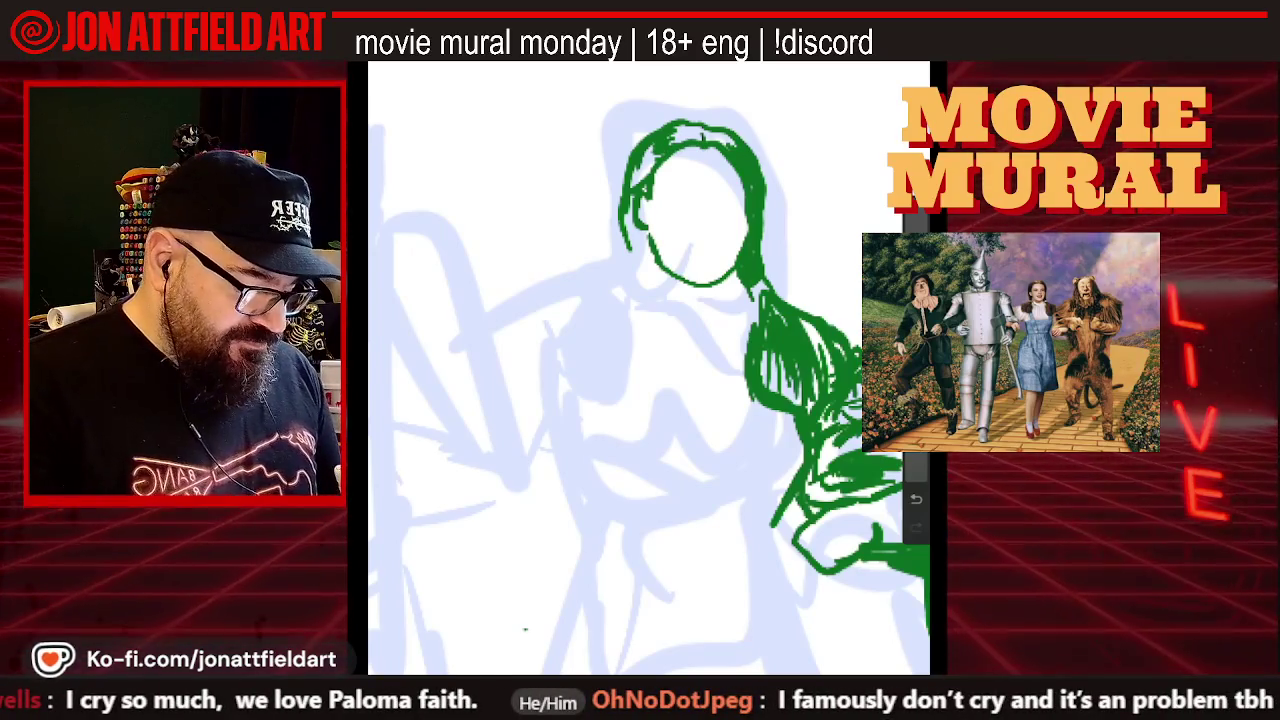
left_click_drag(632, 150, 614, 205)
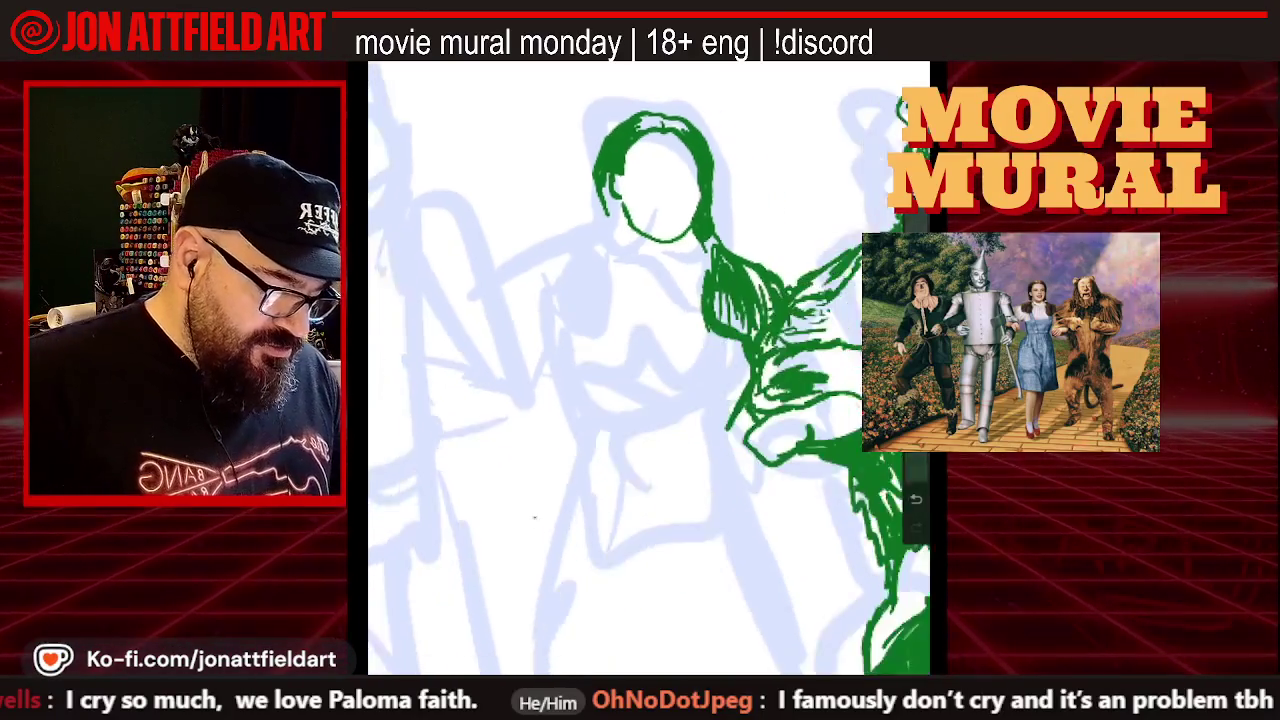
scroll(649, 369, "down", 2)
scroll(649, 369, "up", 1)
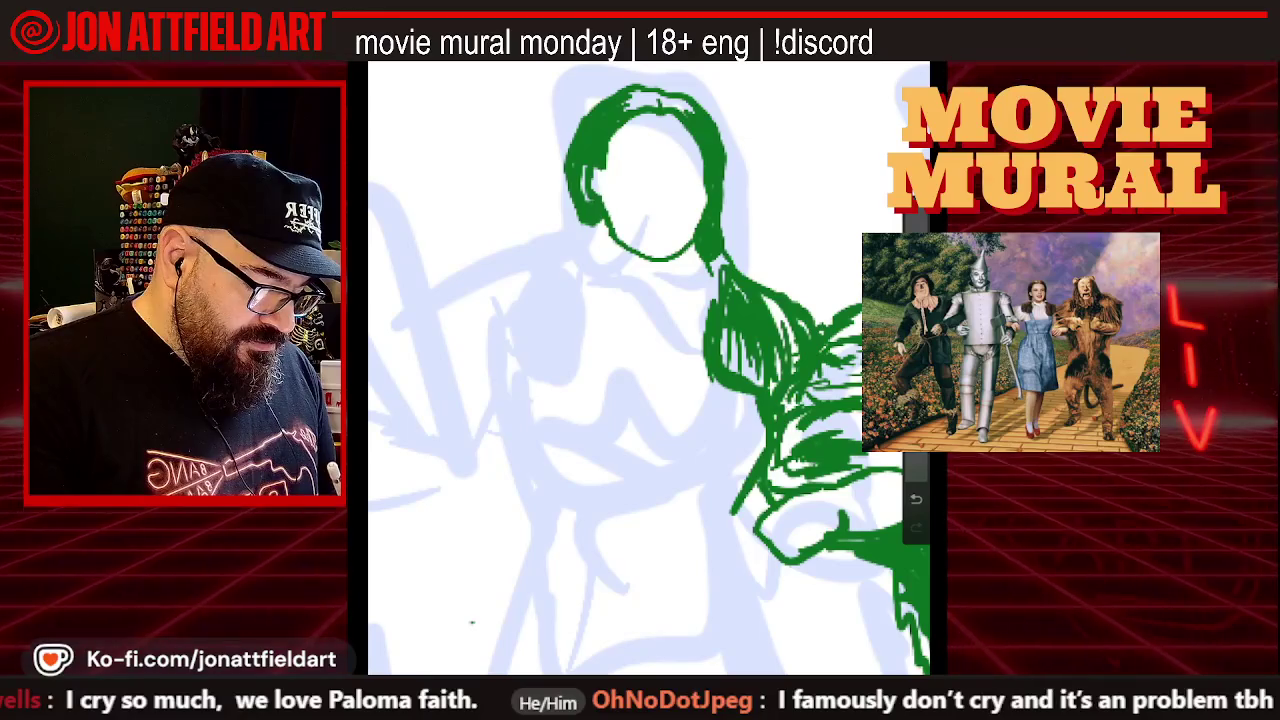
scroll(648, 368, "down", 2)
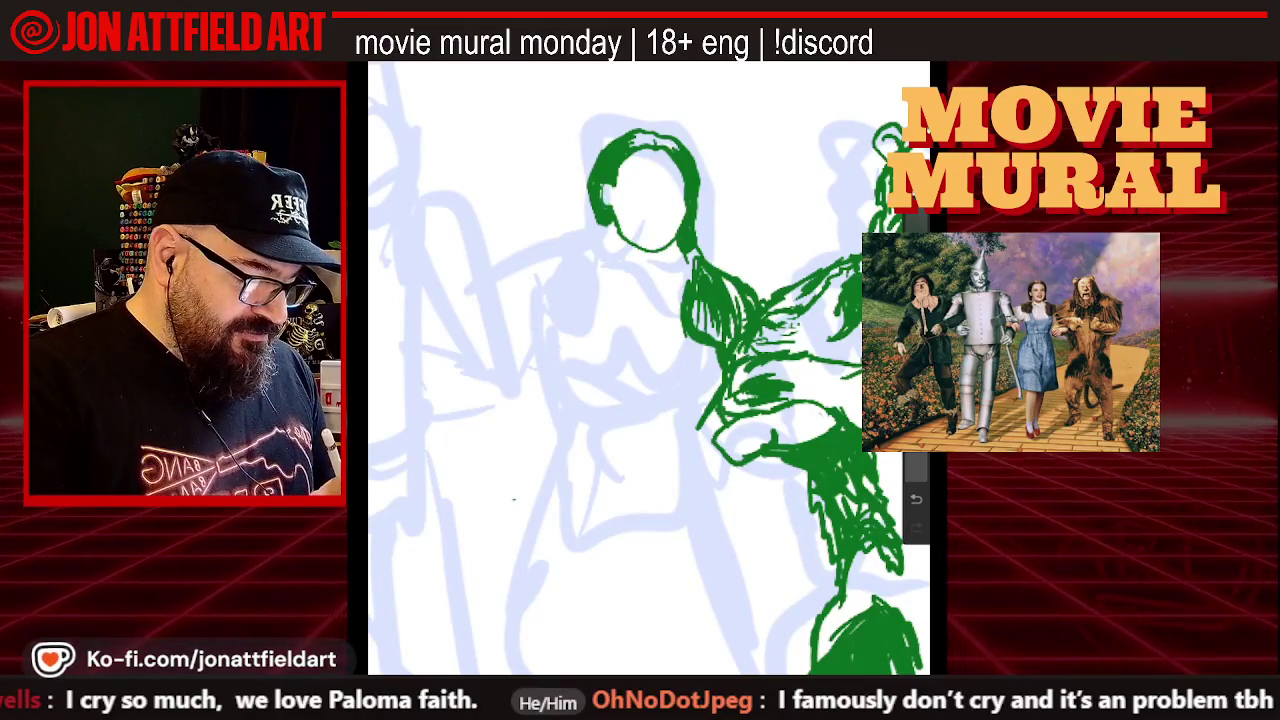
scroll(649, 368, "down", 2)
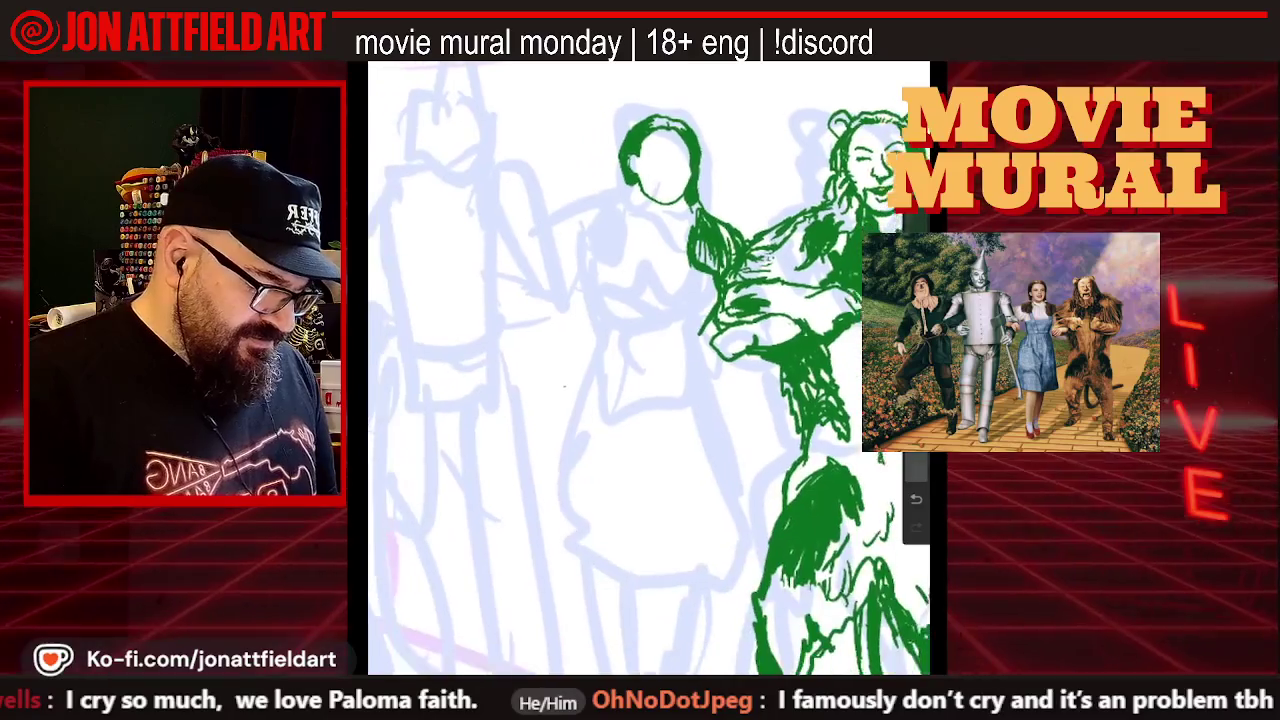
scroll(649, 368, "up", 2)
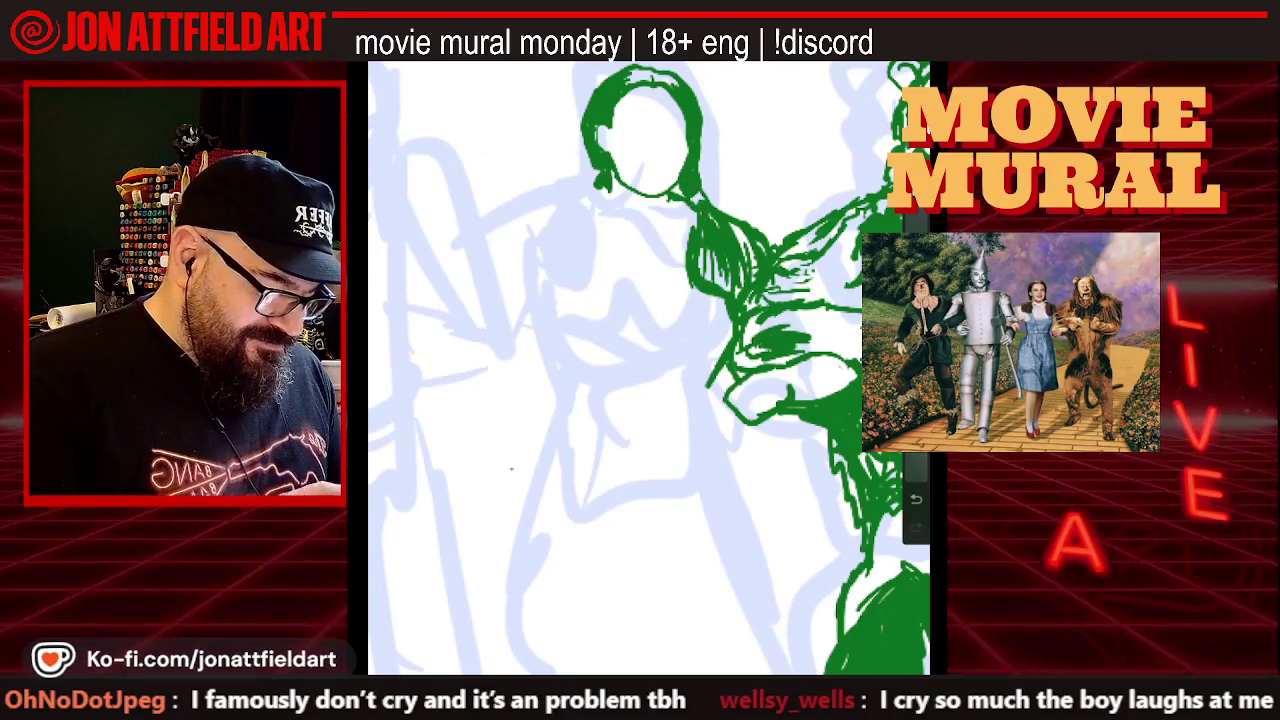
scroll(649, 368, "down", 3)
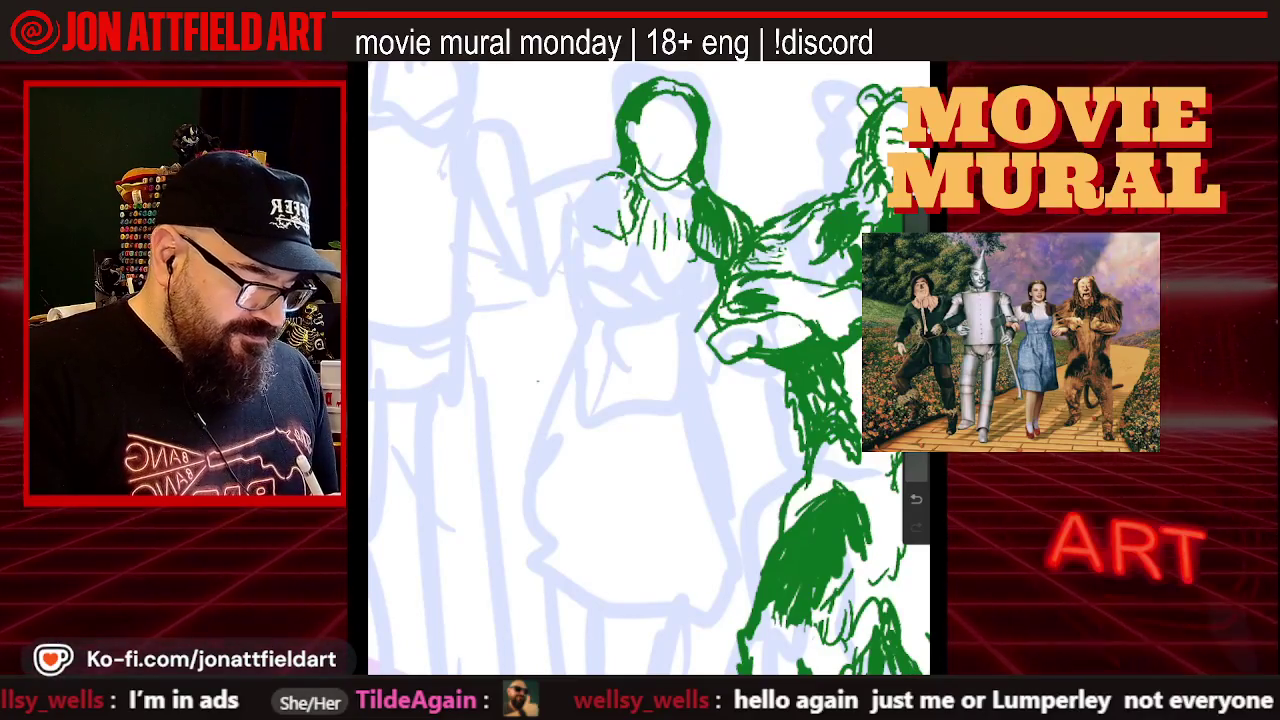
Draw the green outline of Dorothy's left puffed sleeve beside her torso, then zoom out
left_click_drag(598, 178, 620, 234)
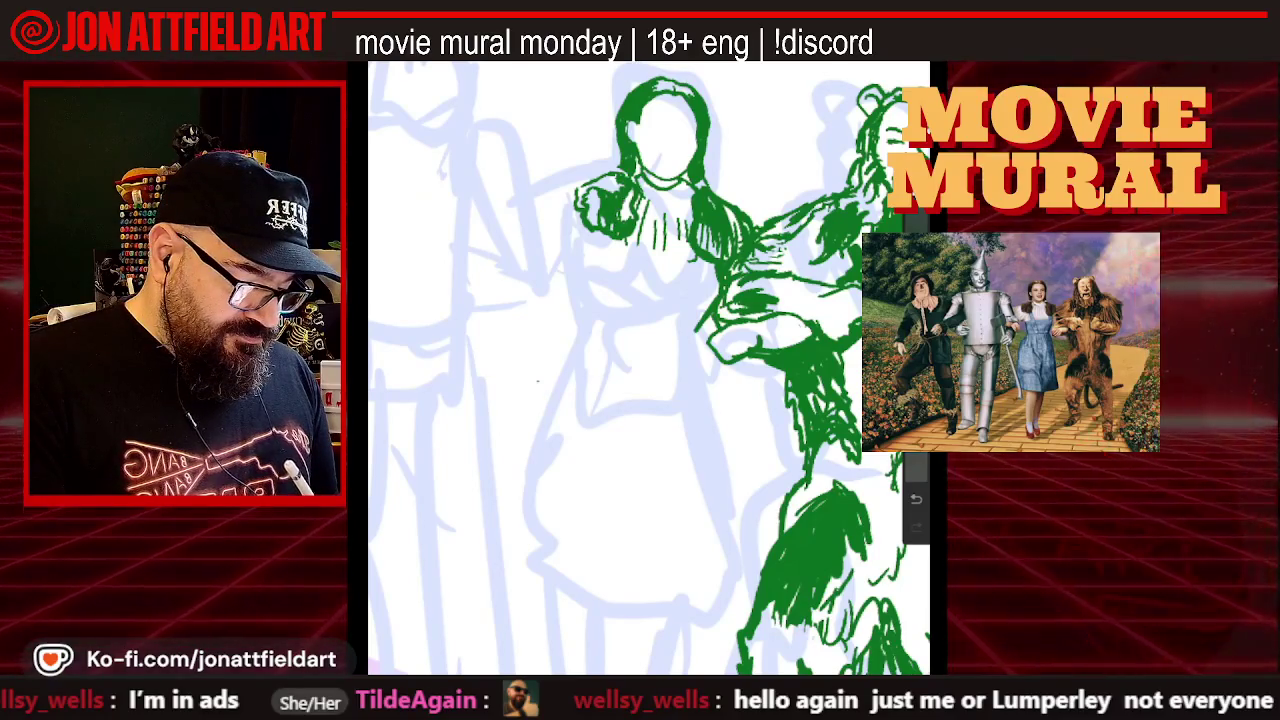
scroll(650, 370, "down", 3)
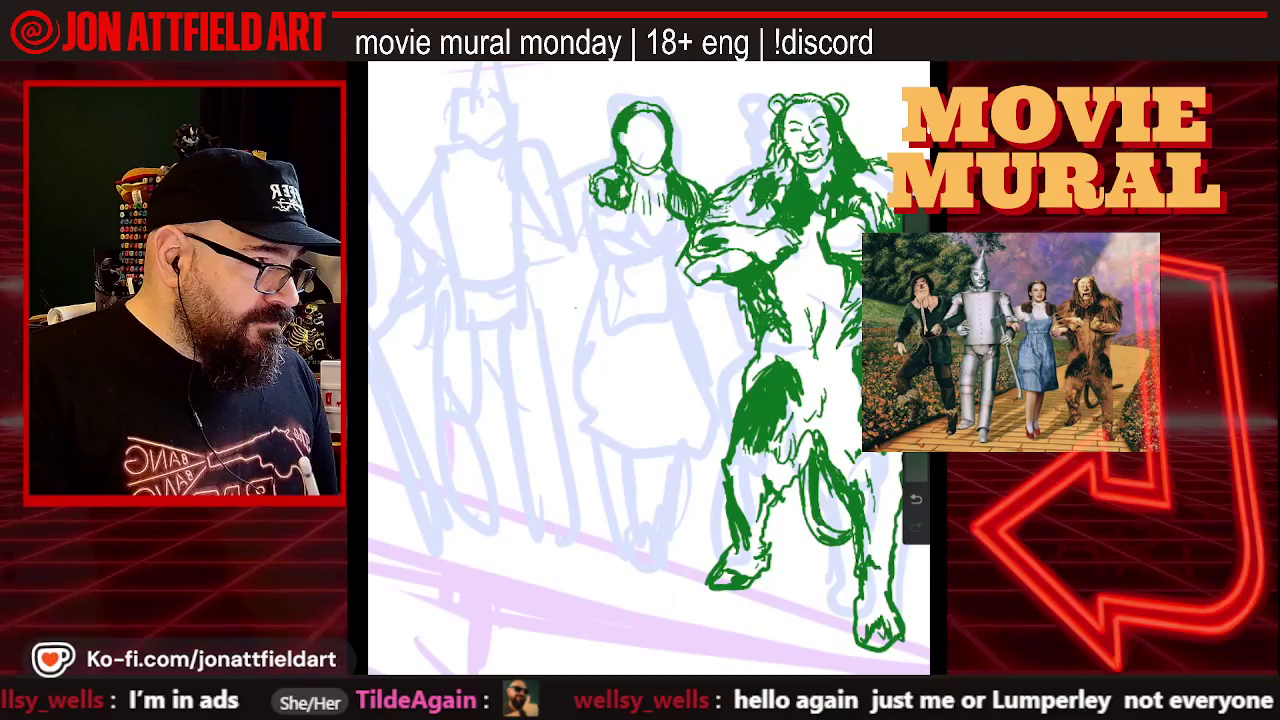
Extend Dorothy's outstretched arm to the left and add green detail strokes to her bodice
left_click_drag(600, 179, 572, 186)
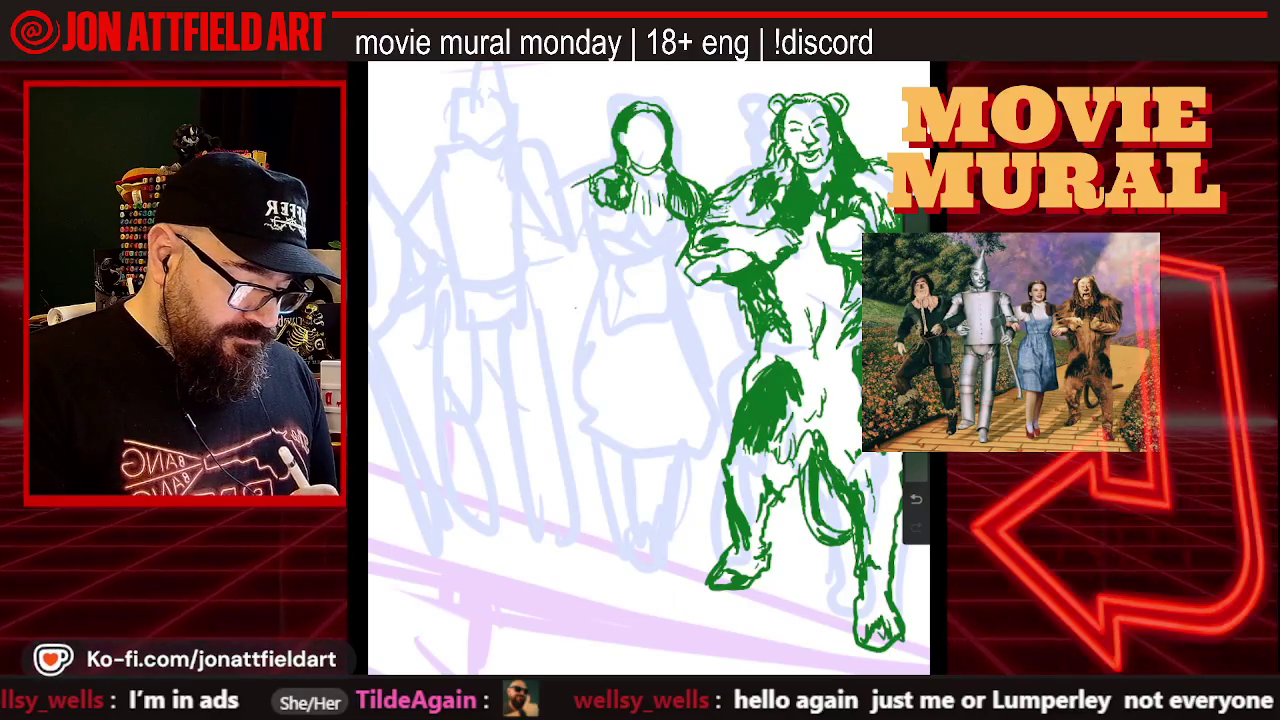
scroll(649, 367, "down", 2)
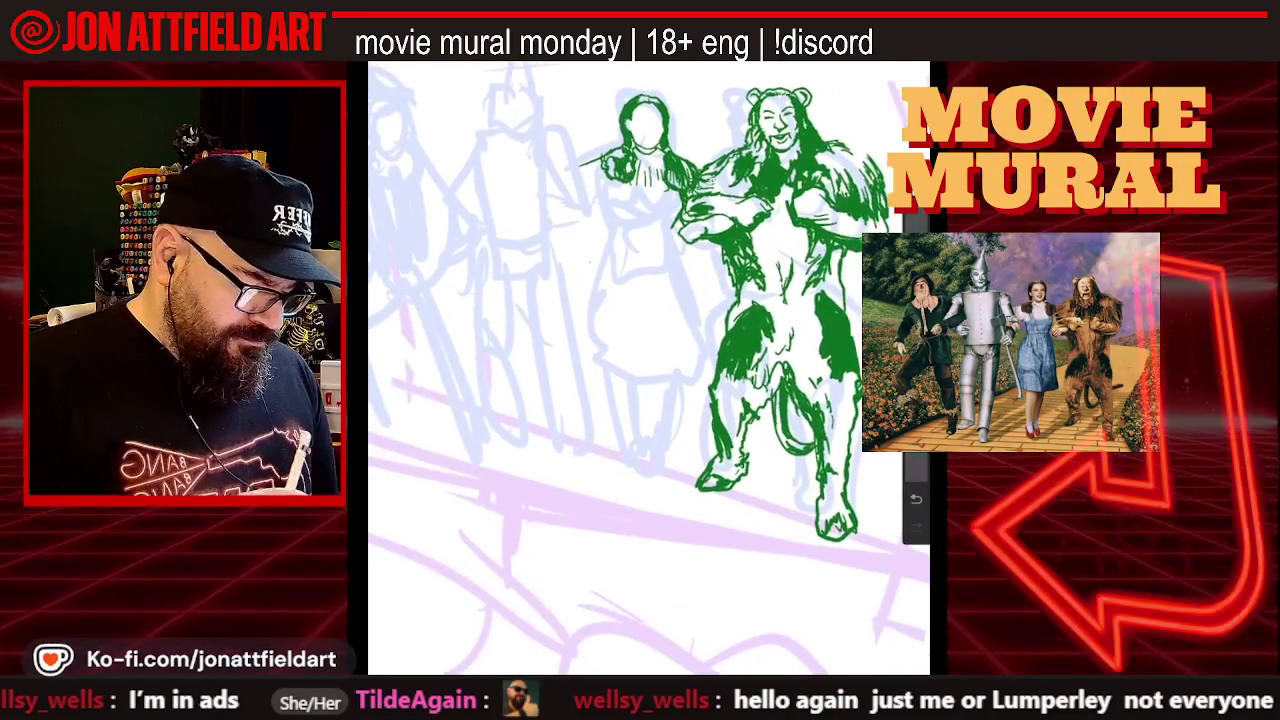
scroll(649, 368, "up", 2)
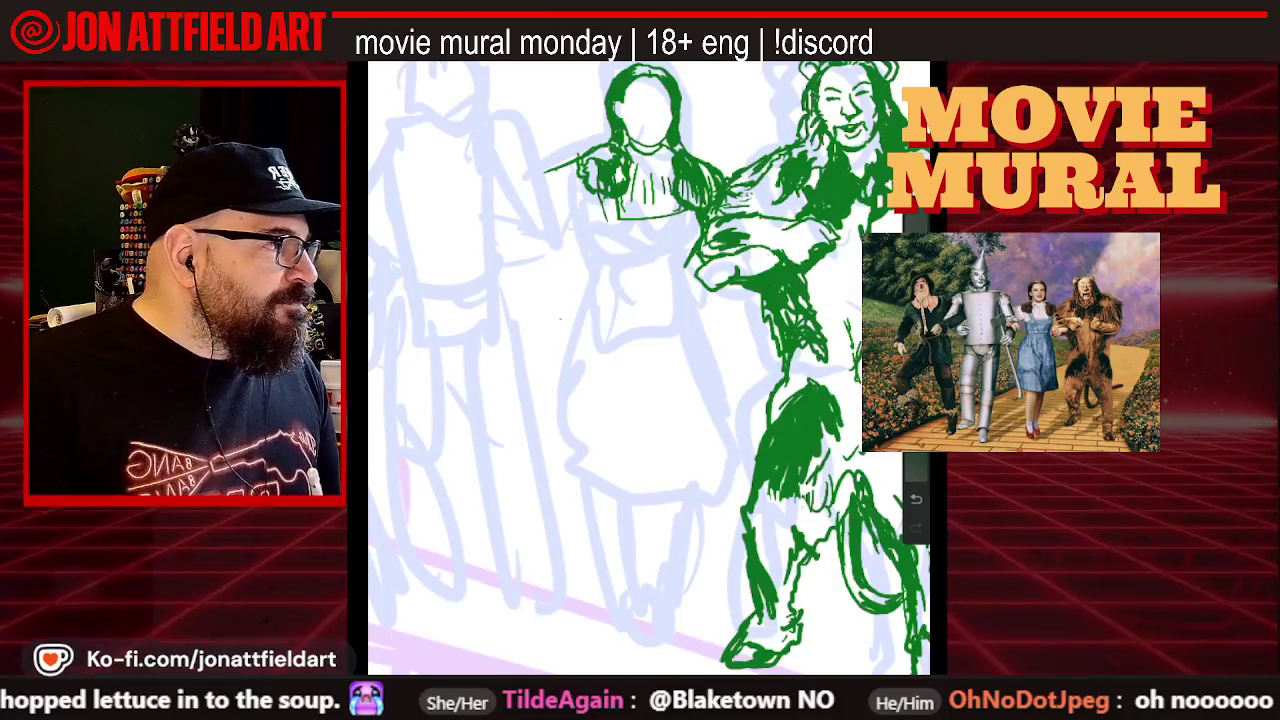
left_click_drag(629, 249, 623, 262)
left_click_drag(625, 216, 614, 250)
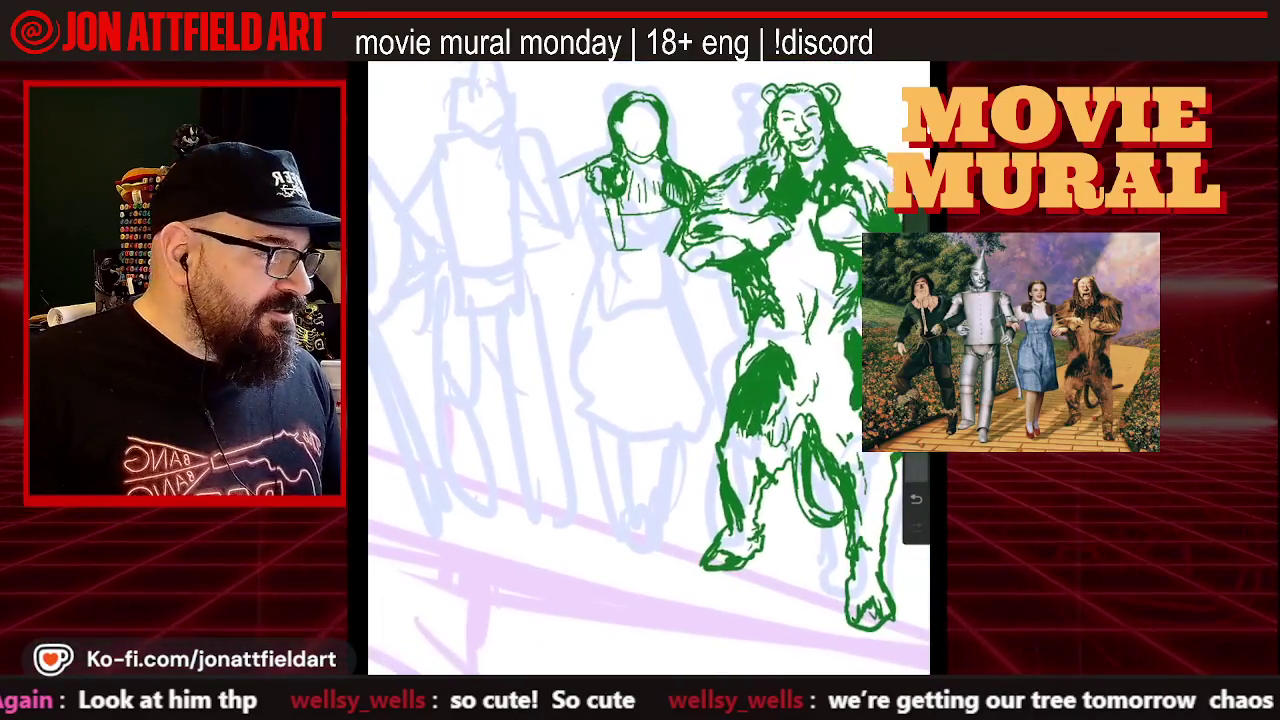
Draw a short green diagonal dress stroke below Dorothy's bodice, over the Tin Man sketch
left_click_drag(545, 353, 506, 425)
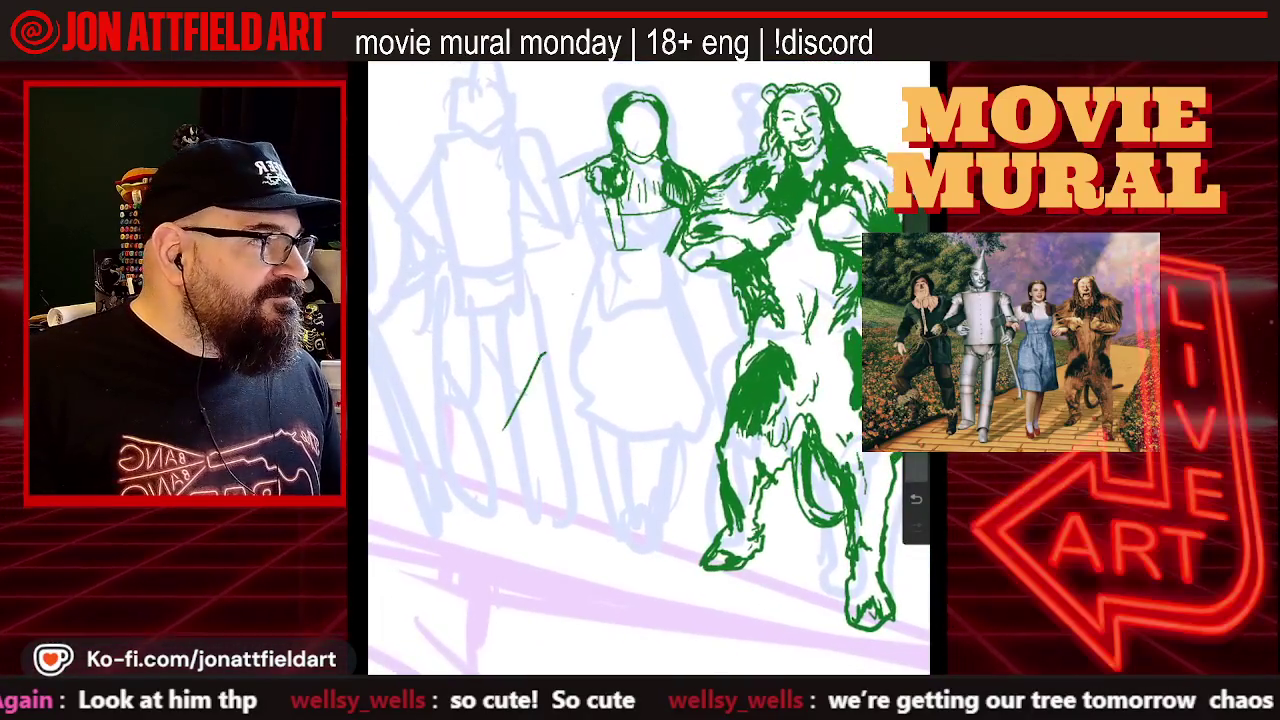
Undo the stray green stroke and zoom in on Dorothy and the lion's torso
scroll(650, 370, "up", 5)
key("ctrl+z")
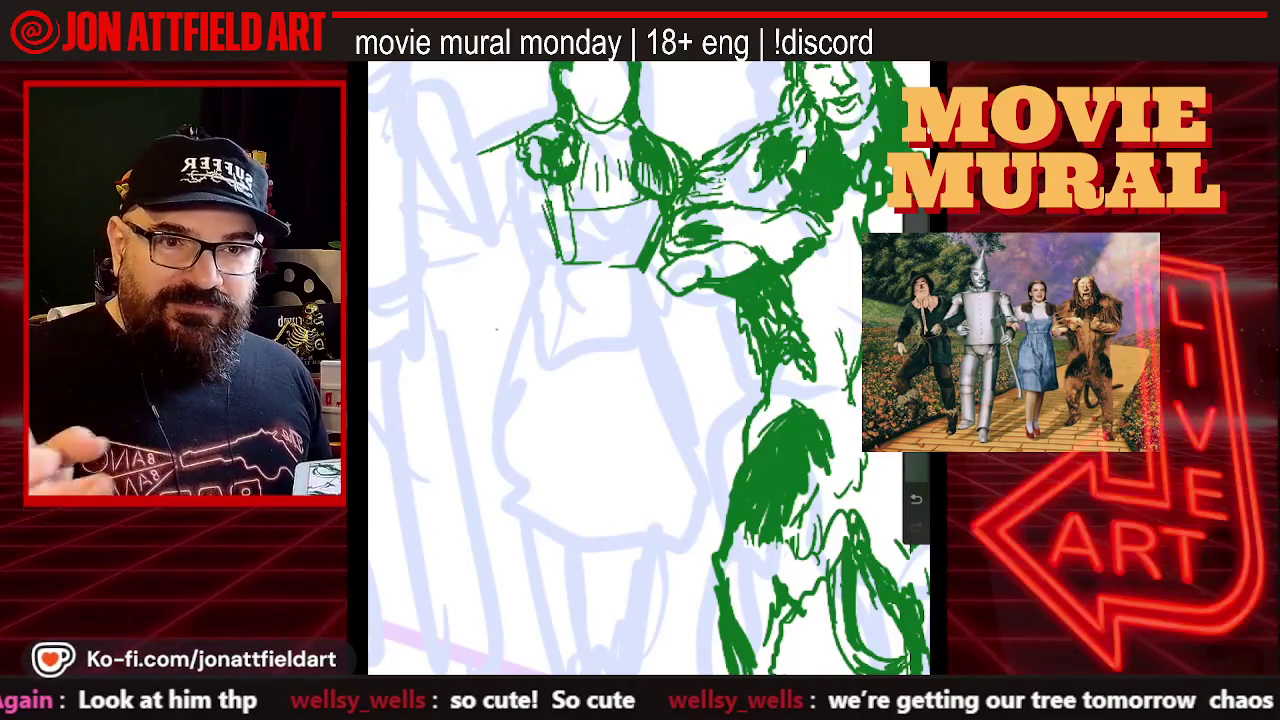
mouse_move(496, 328)
left_mouse_down()
mouse_move(664, 521)
mouse_move(496, 328)
left_mouse_up()
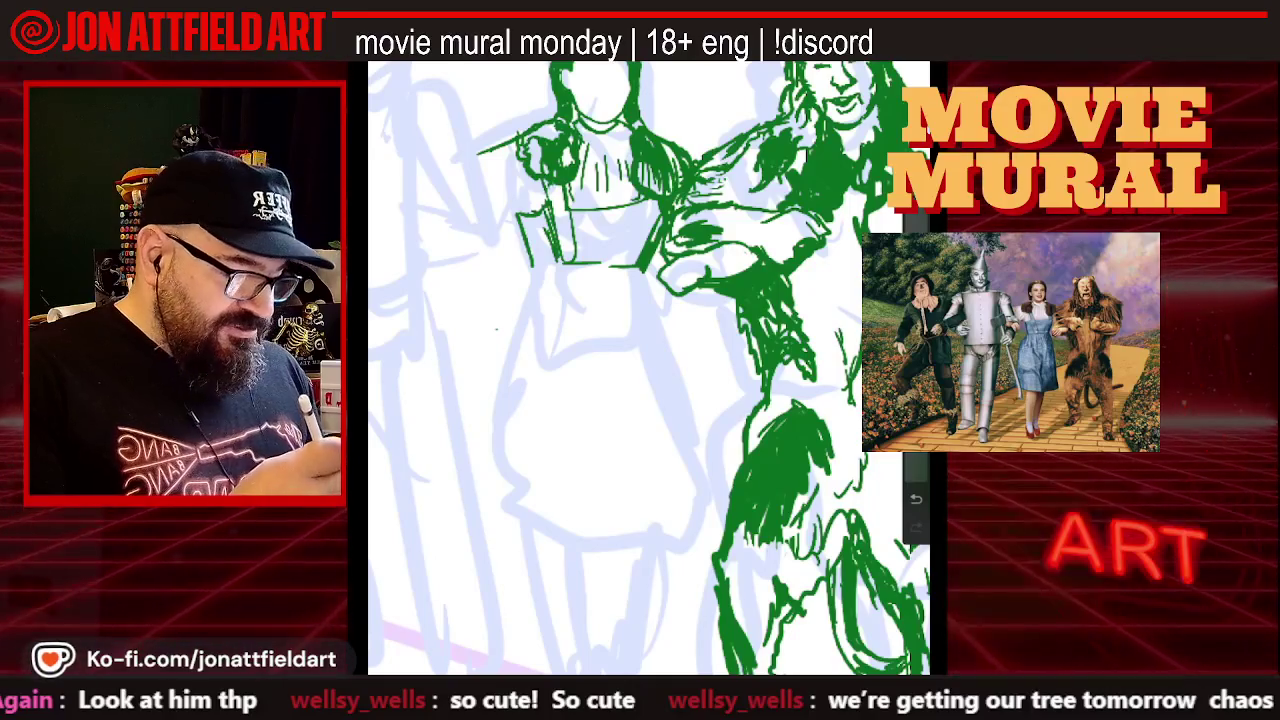
scroll(648, 368, "down", 5)
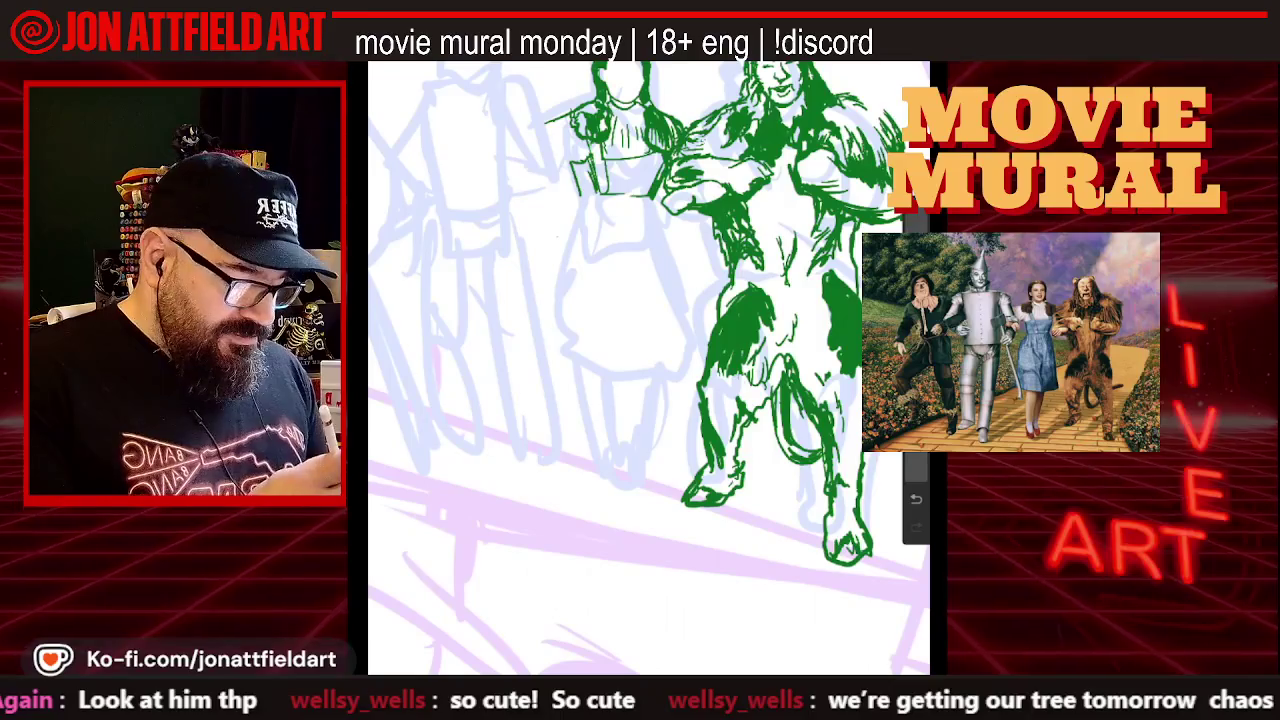
Add green strokes to Dorothy's dress and skirt and a short lion line, then switch to Instagram
scroll(648, 365, "up", 3)
scroll(648, 365, "up", 2)
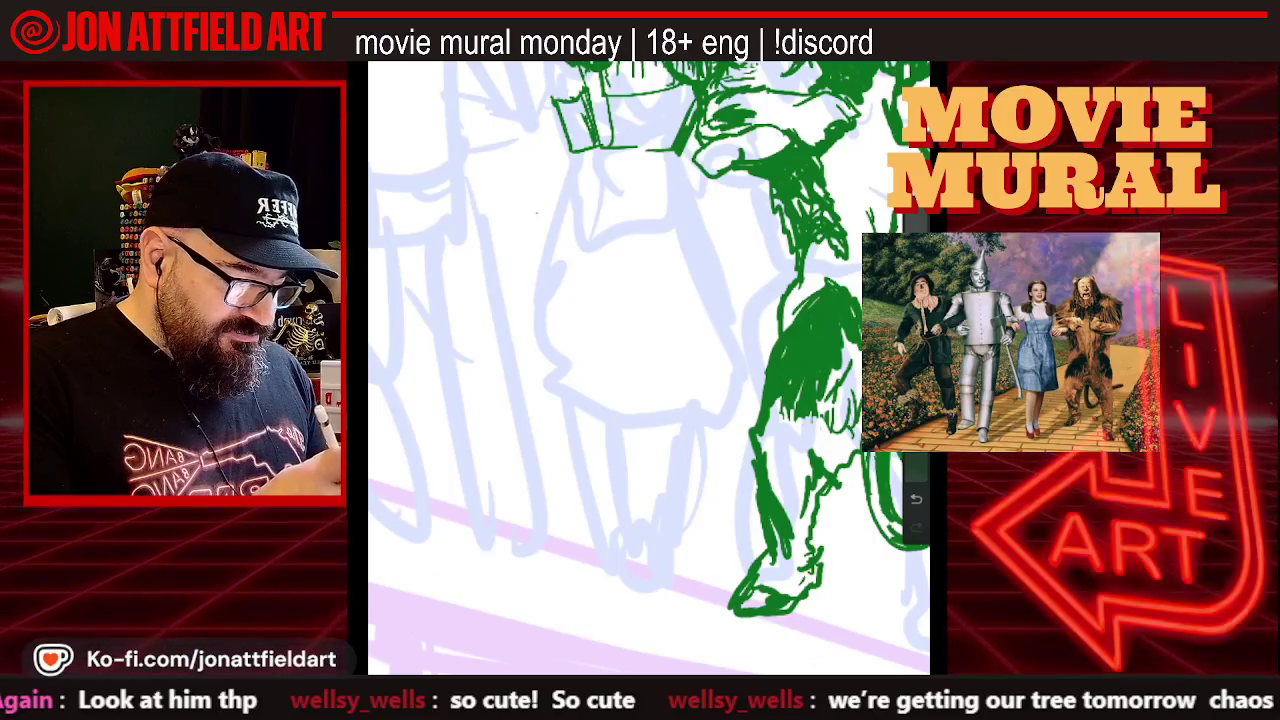
left_click_drag(566, 84, 530, 103)
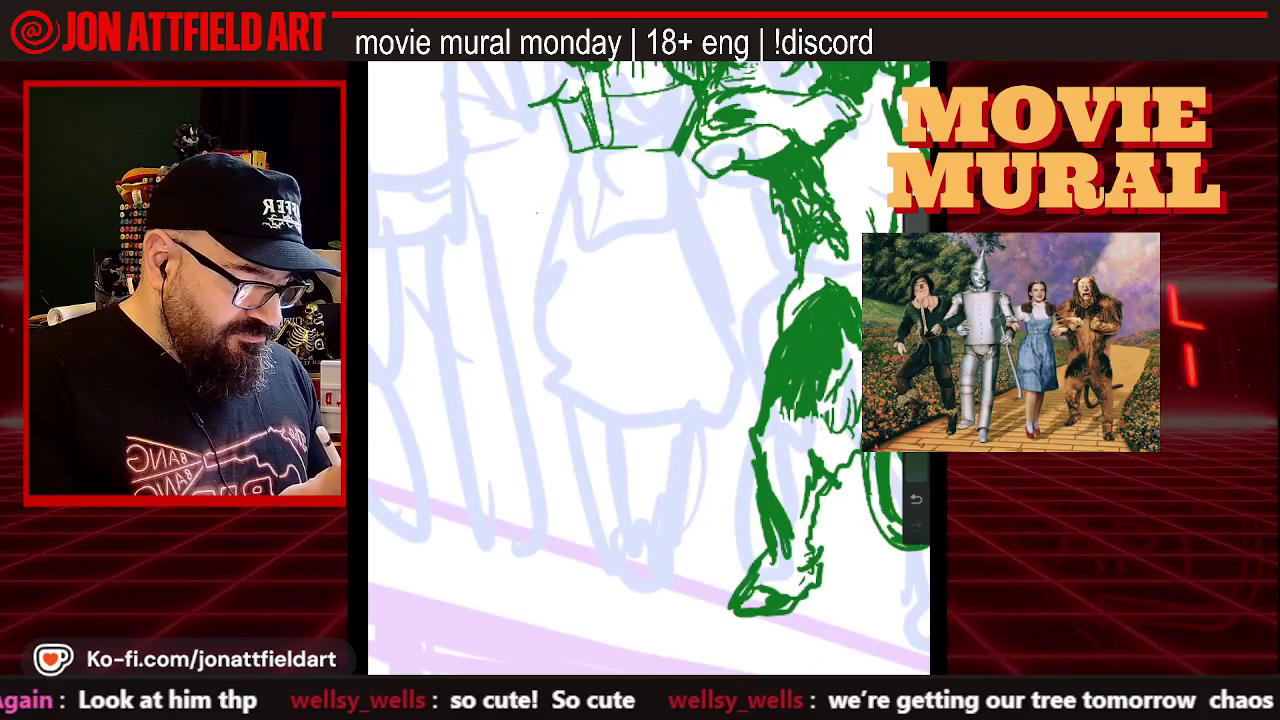
left_click_drag(572, 152, 578, 172)
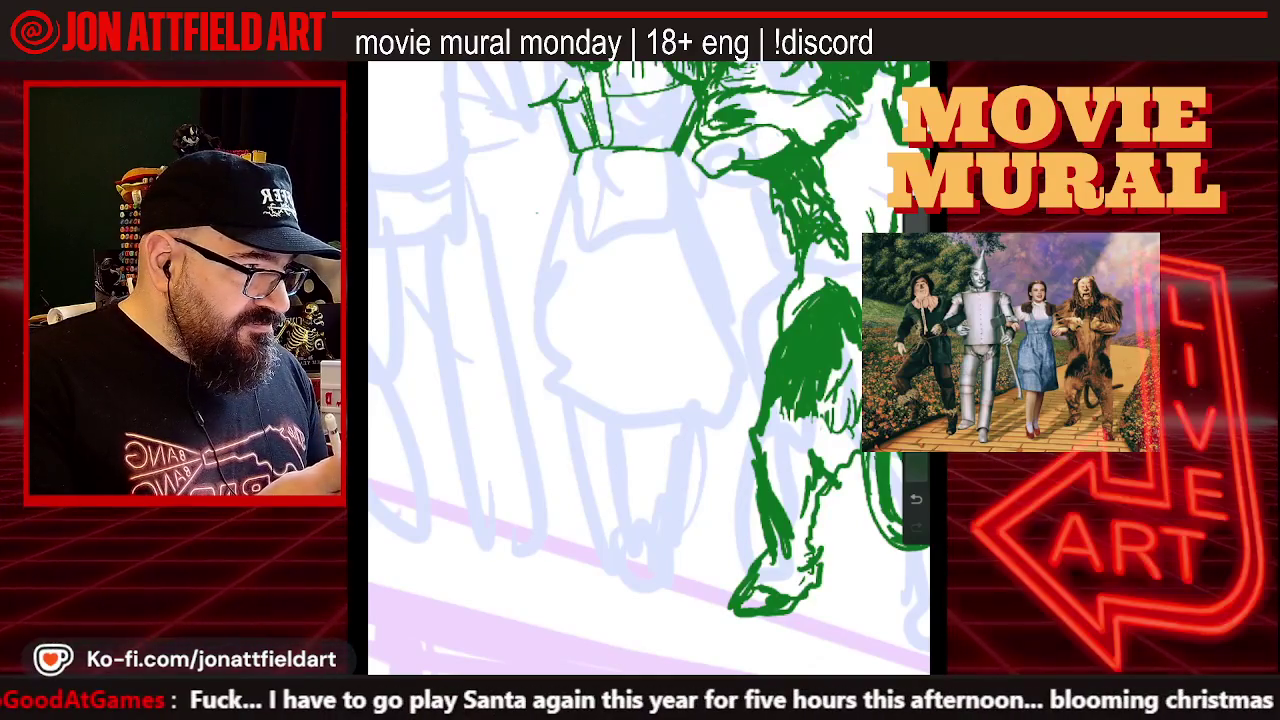
left_click_drag(576, 176, 636, 175)
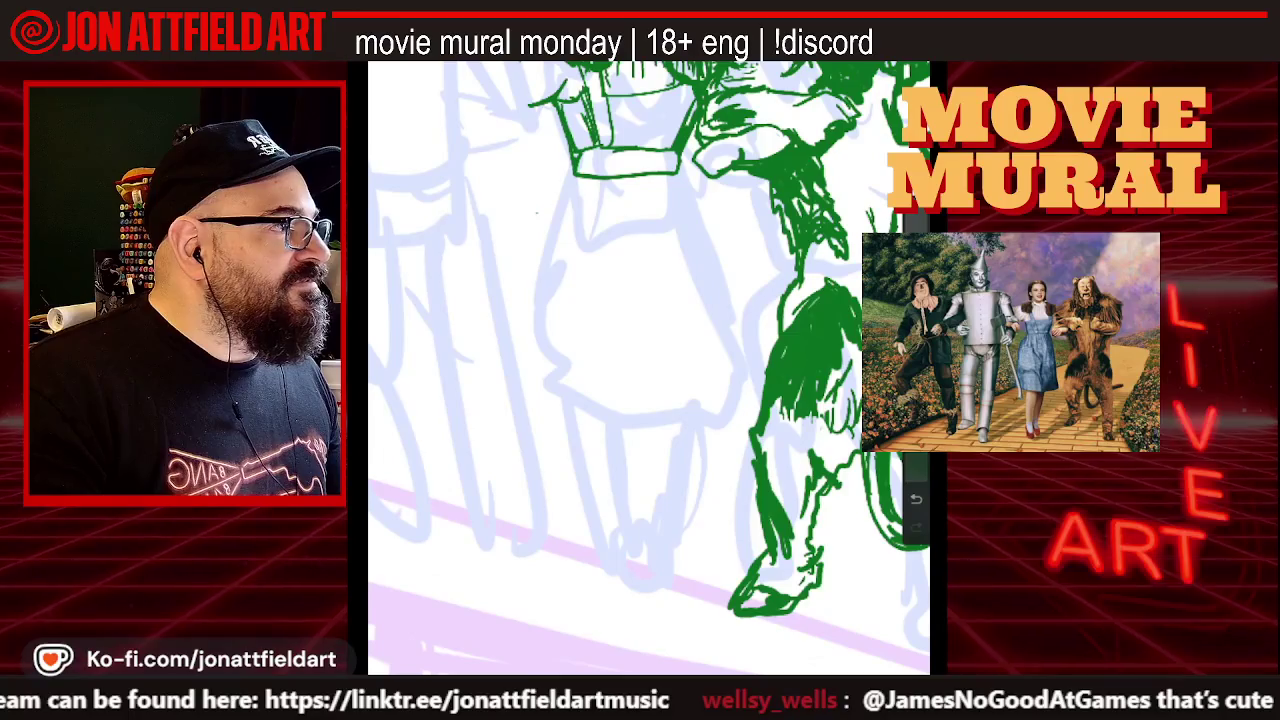
key("alt+Tab")
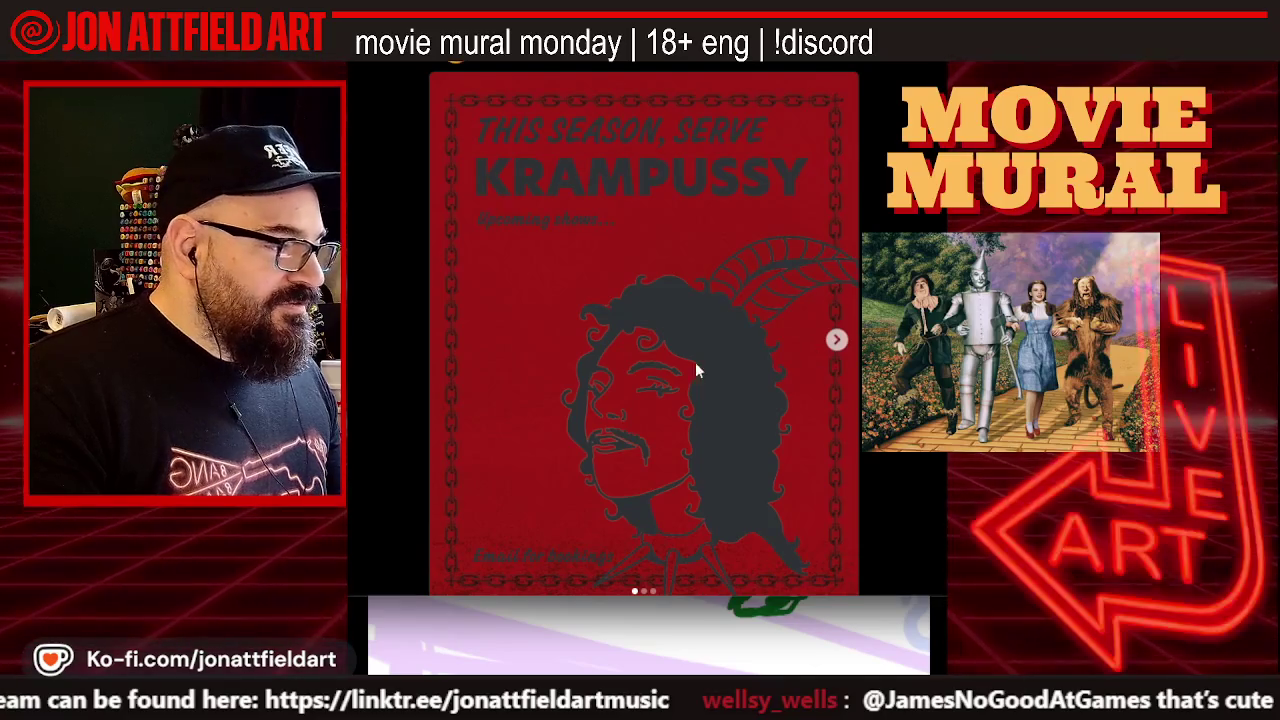
Scroll the Instagram feed past the Krampussy poster to the Santa carousel video post
scroll(686, 363, "up", 2)
scroll(686, 363, "down", 2)
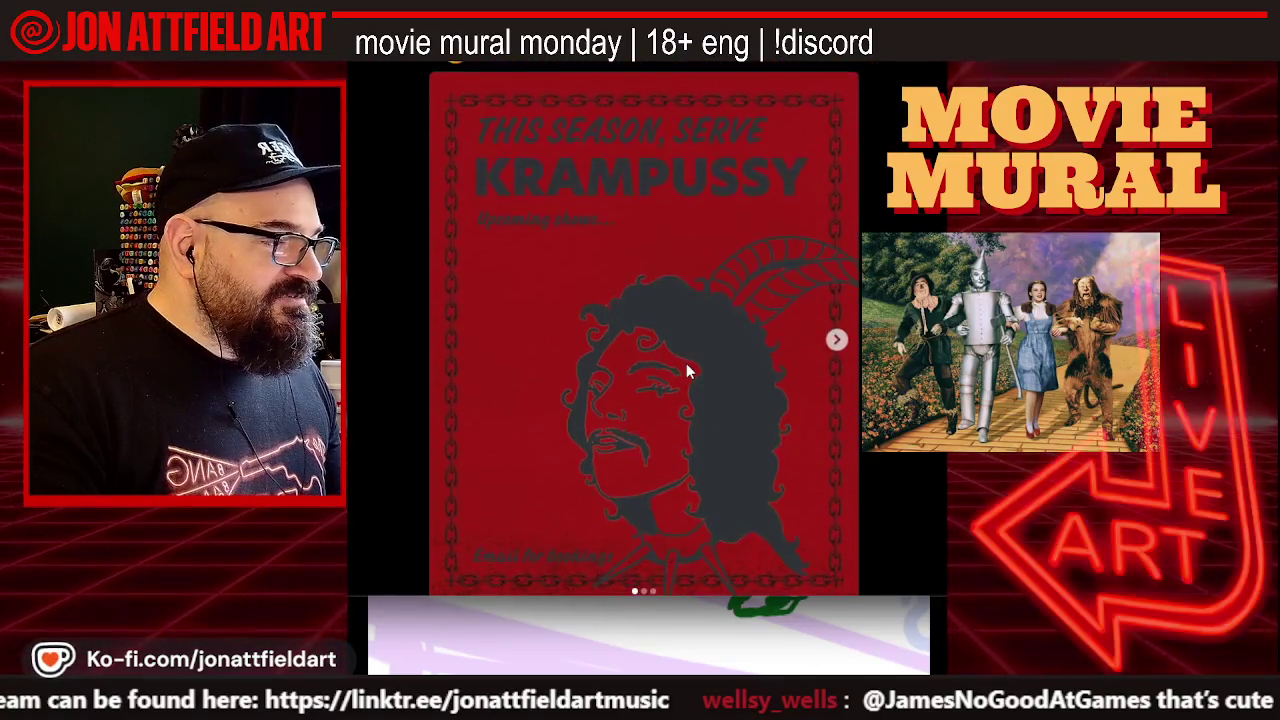
scroll(686, 366, "up", 2)
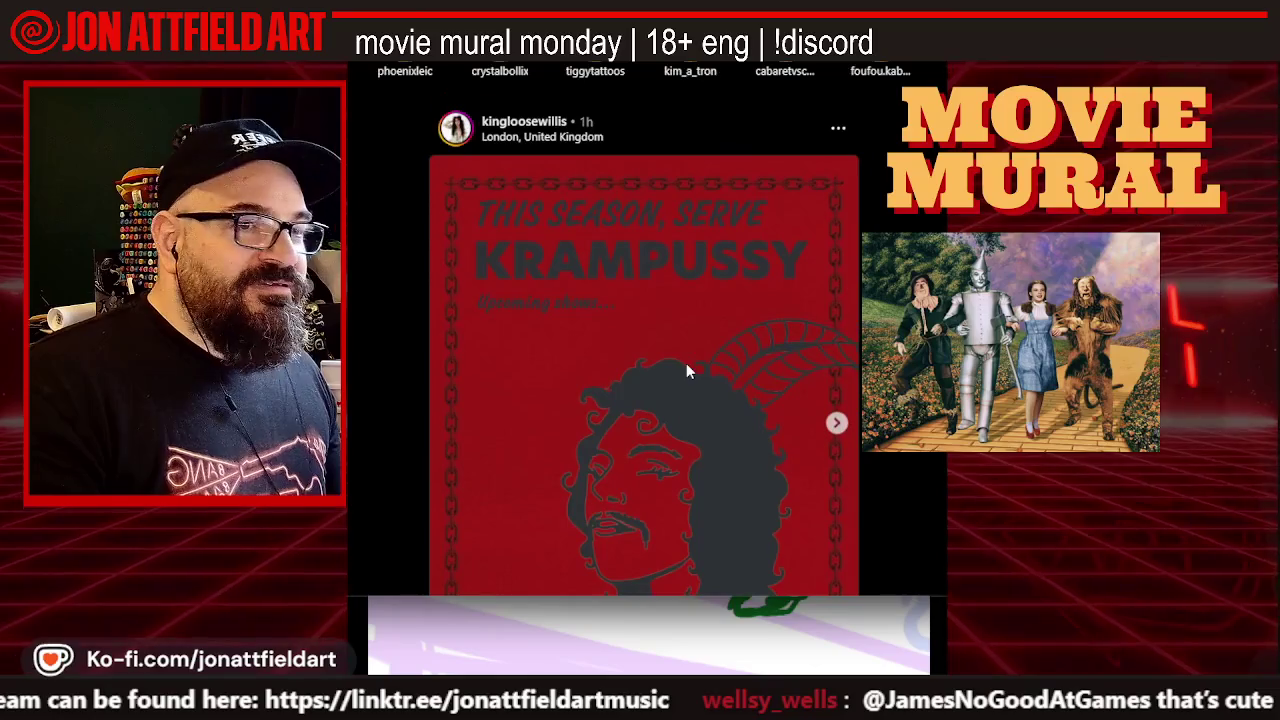
scroll(686, 363, "down", 2)
scroll(686, 363, "down", 2)
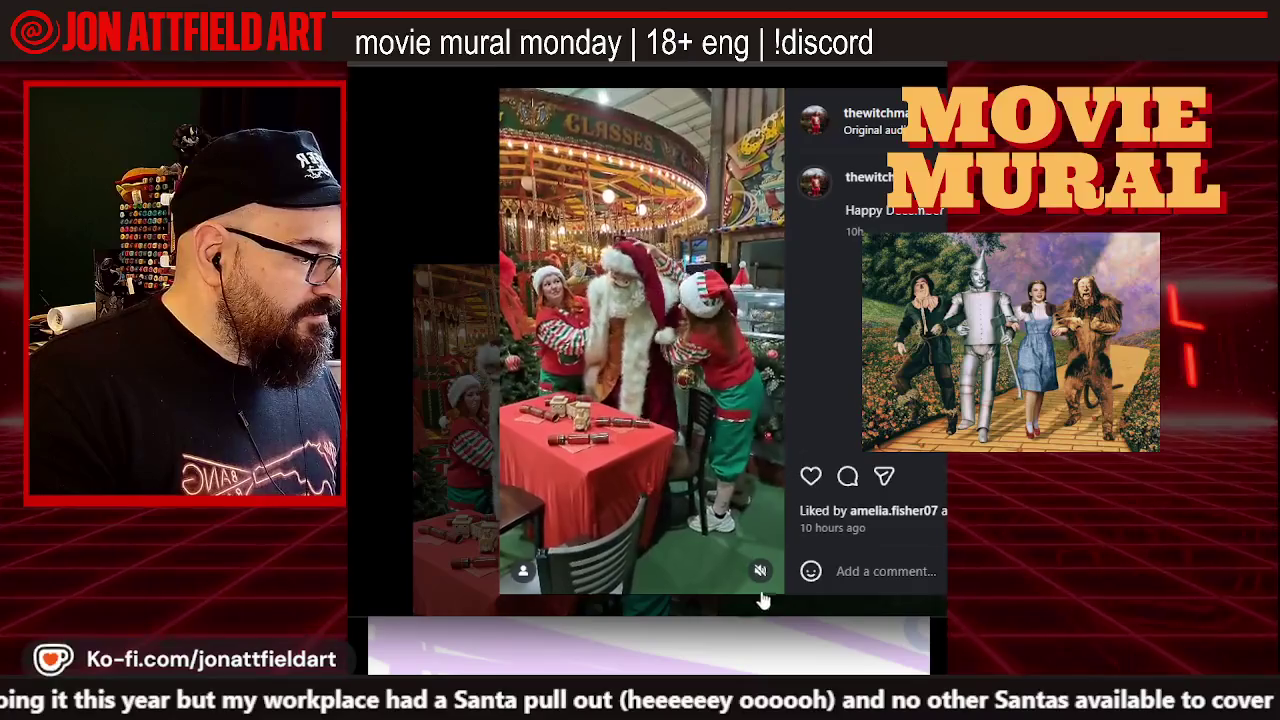
Unmute the Santa video's sound briefly, then mute it again
left_click(760, 572)
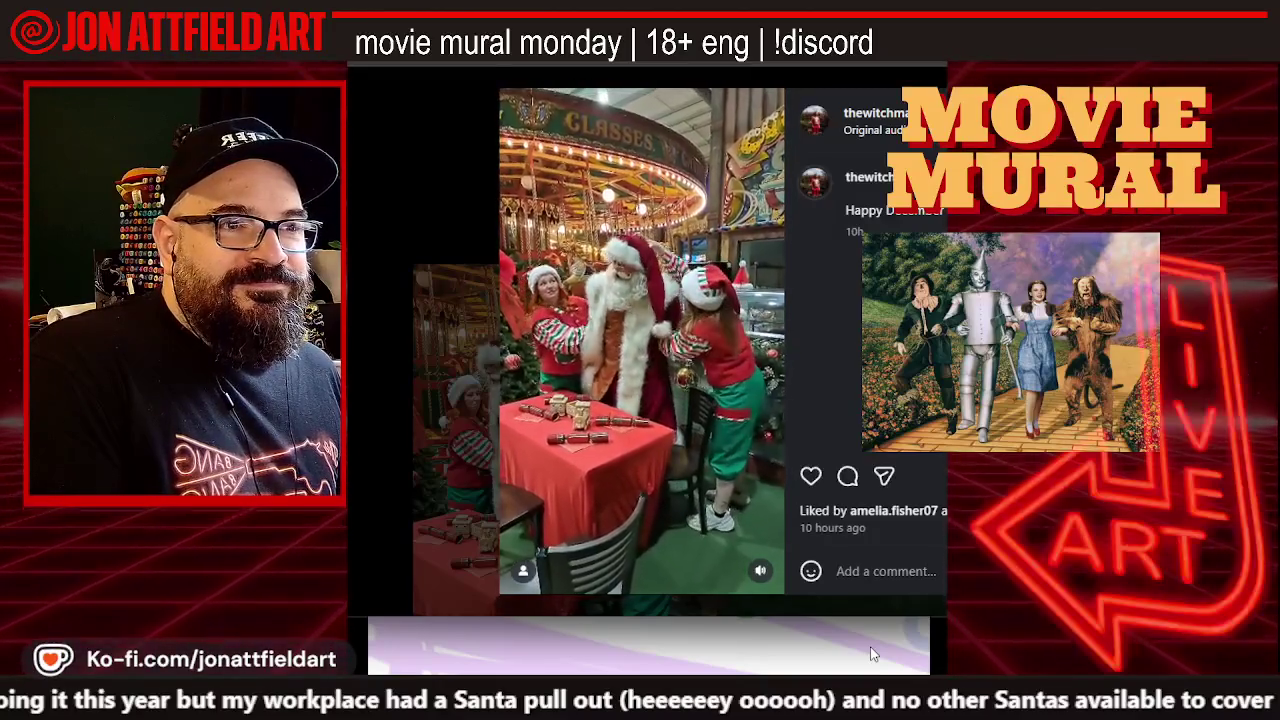
left_click(760, 570)
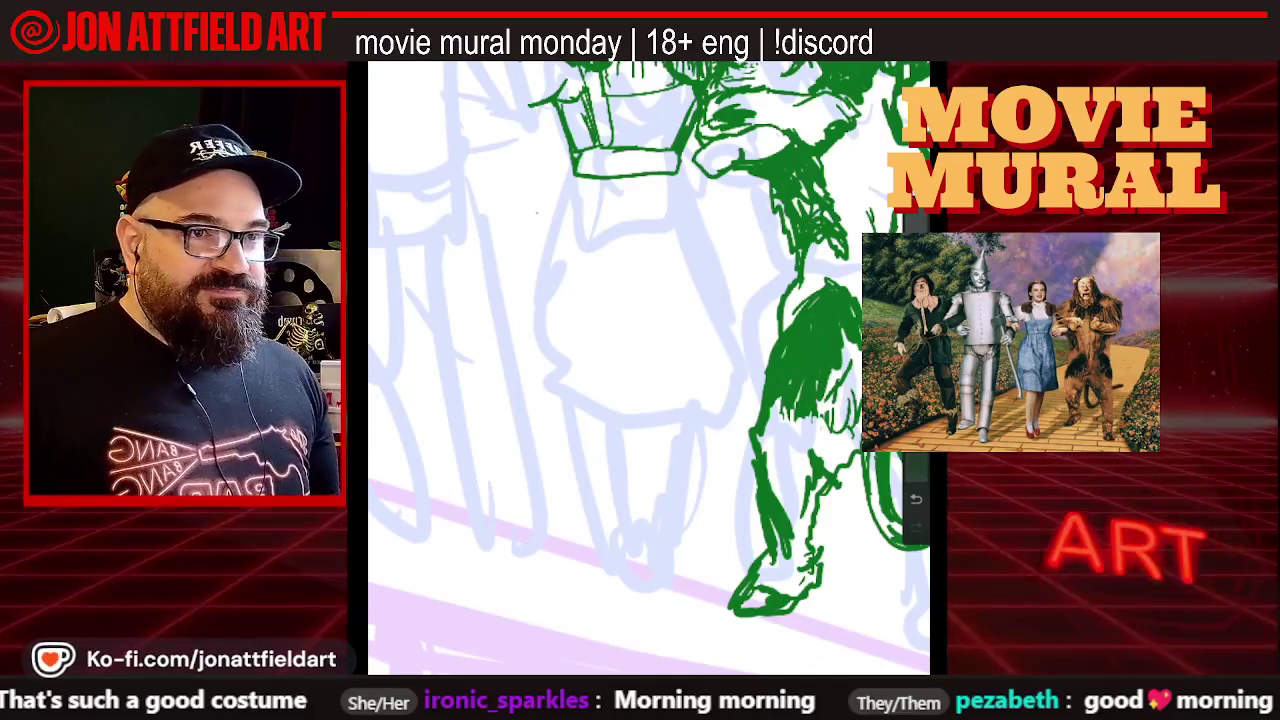
Reframe and tilt the canvas, then draw a green line down the Cowardly Lion's side
scroll(649, 368, "down", 5)
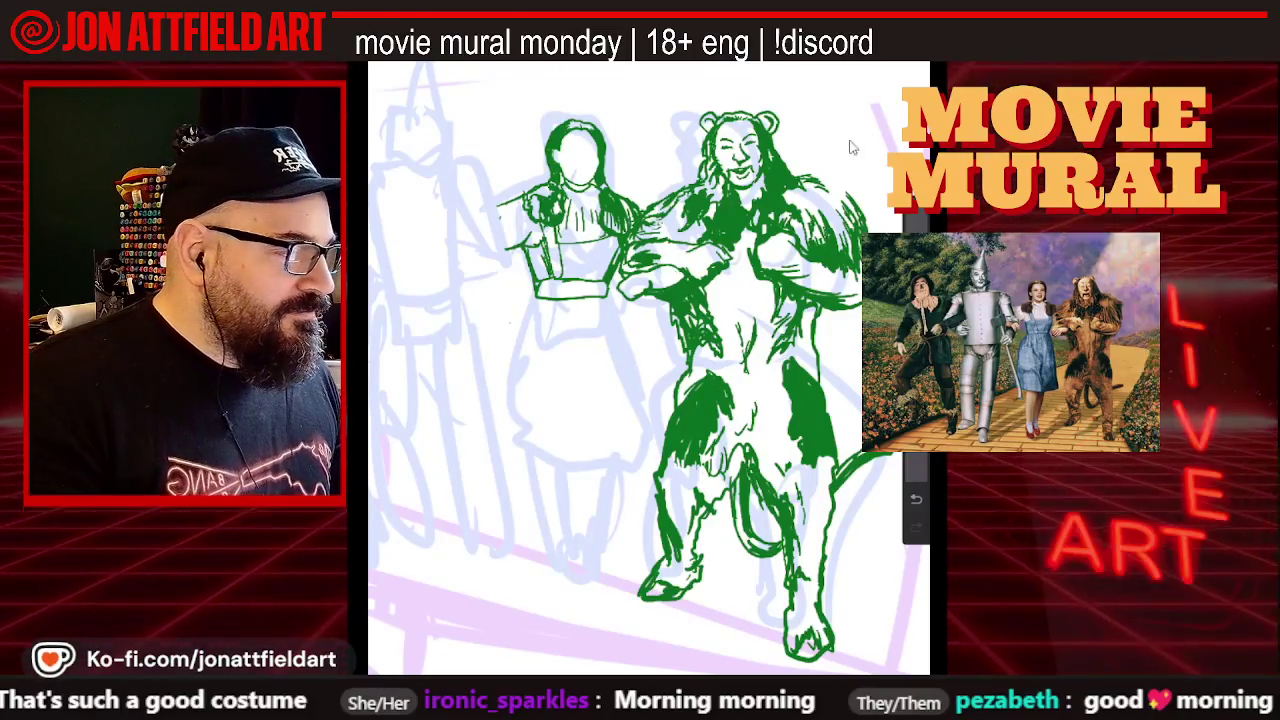
scroll(725, 156, "up", 5)
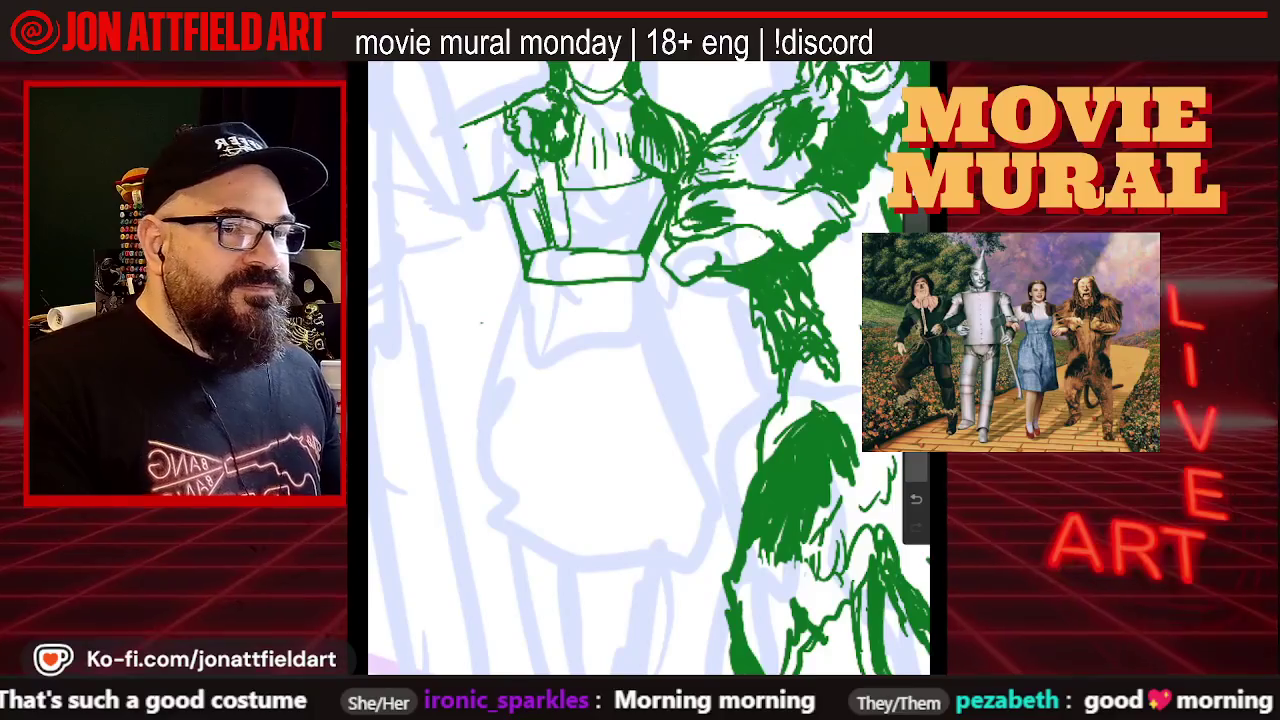
scroll(650, 370, "up", 5)
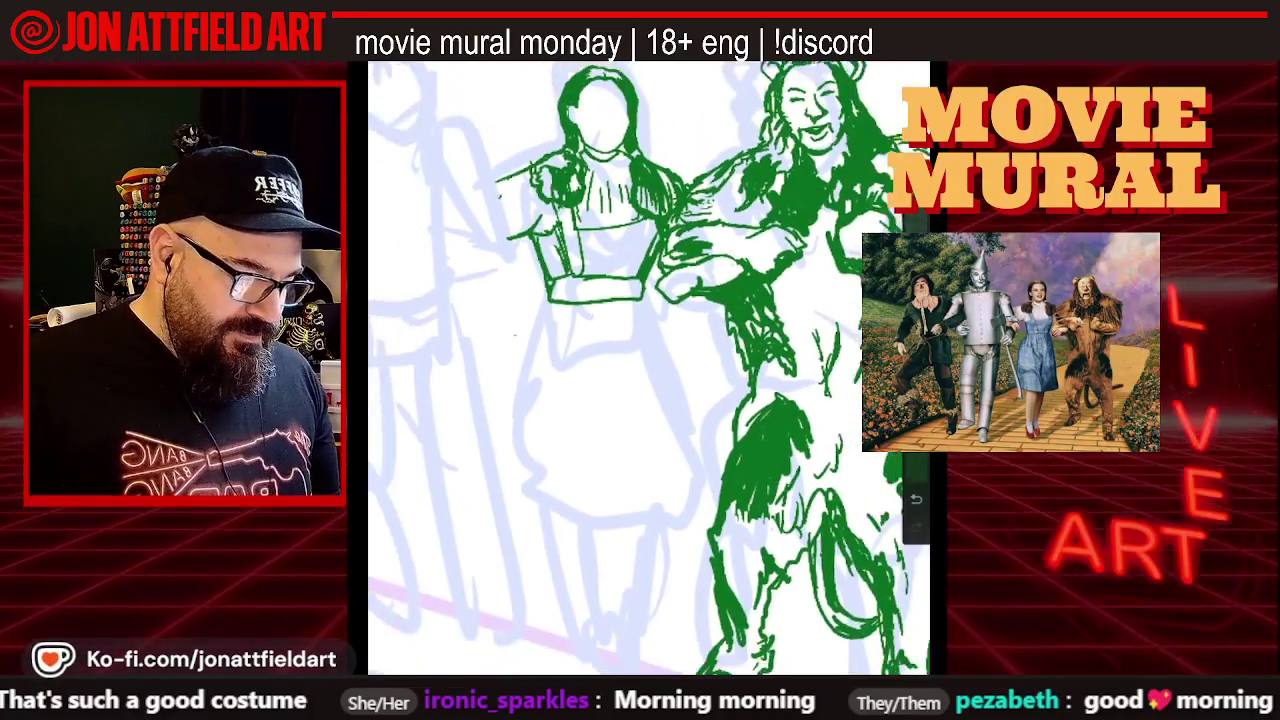
left_click_drag(650, 370, 645, 357)
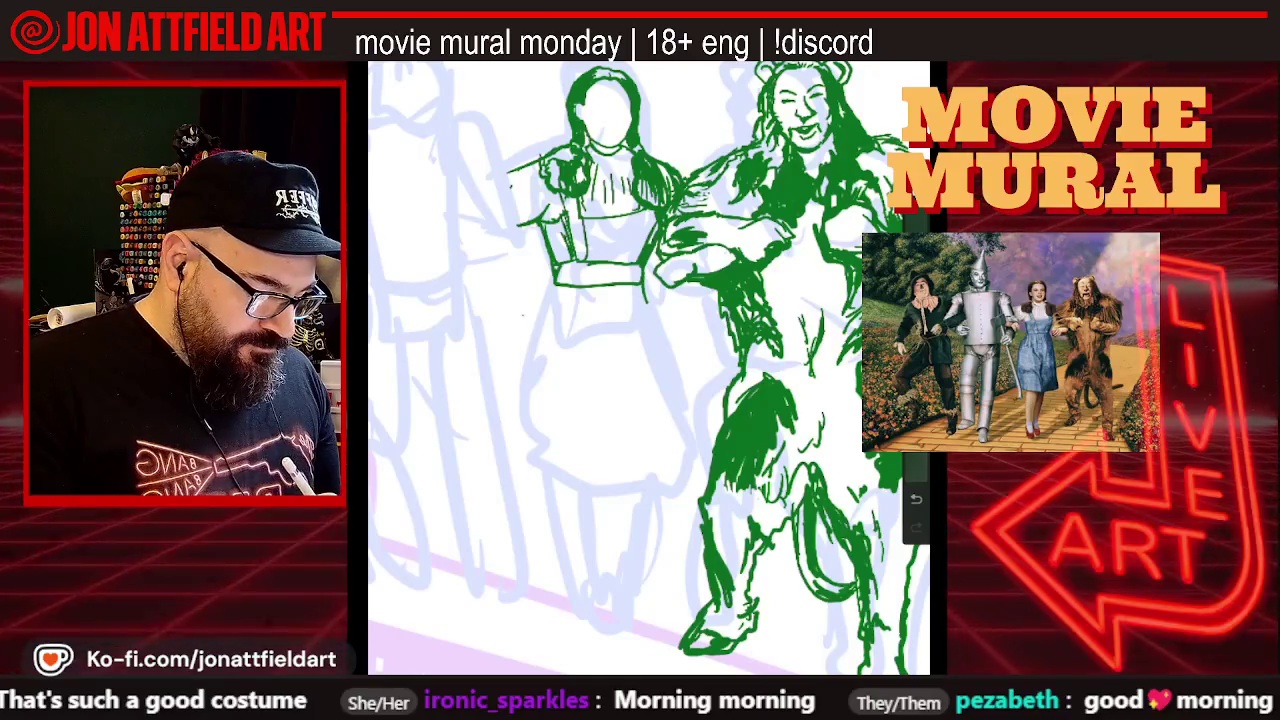
left_click_drag(646, 290, 672, 440)
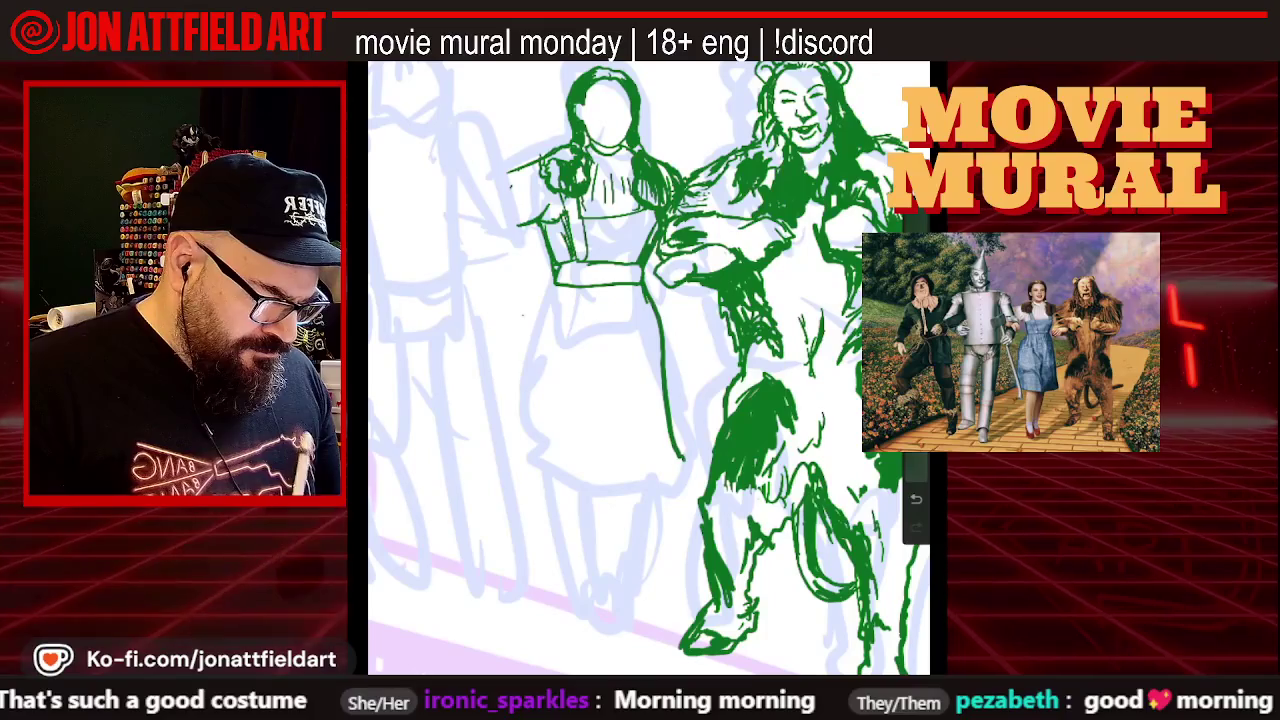
Draw the left edge of Dorothy's dress in green
scroll(649, 368, "down", 1)
scroll(649, 368, "down", 1)
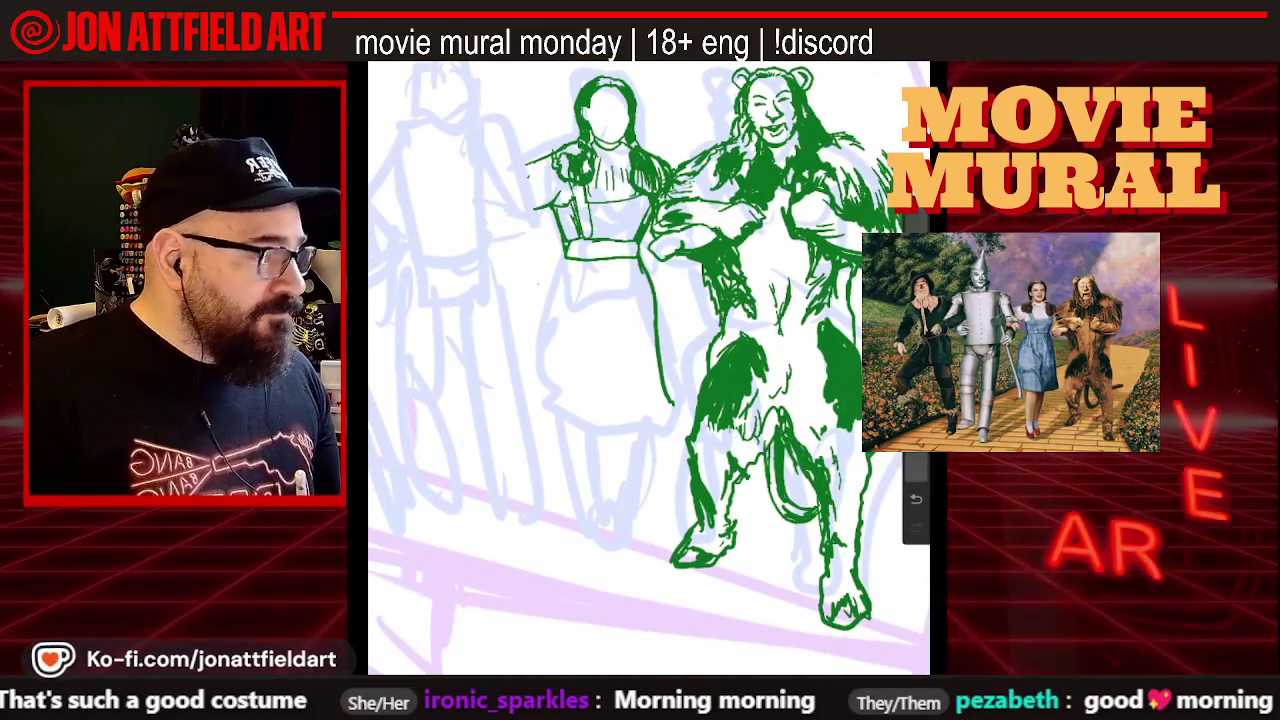
left_click_drag(565, 258, 566, 302)
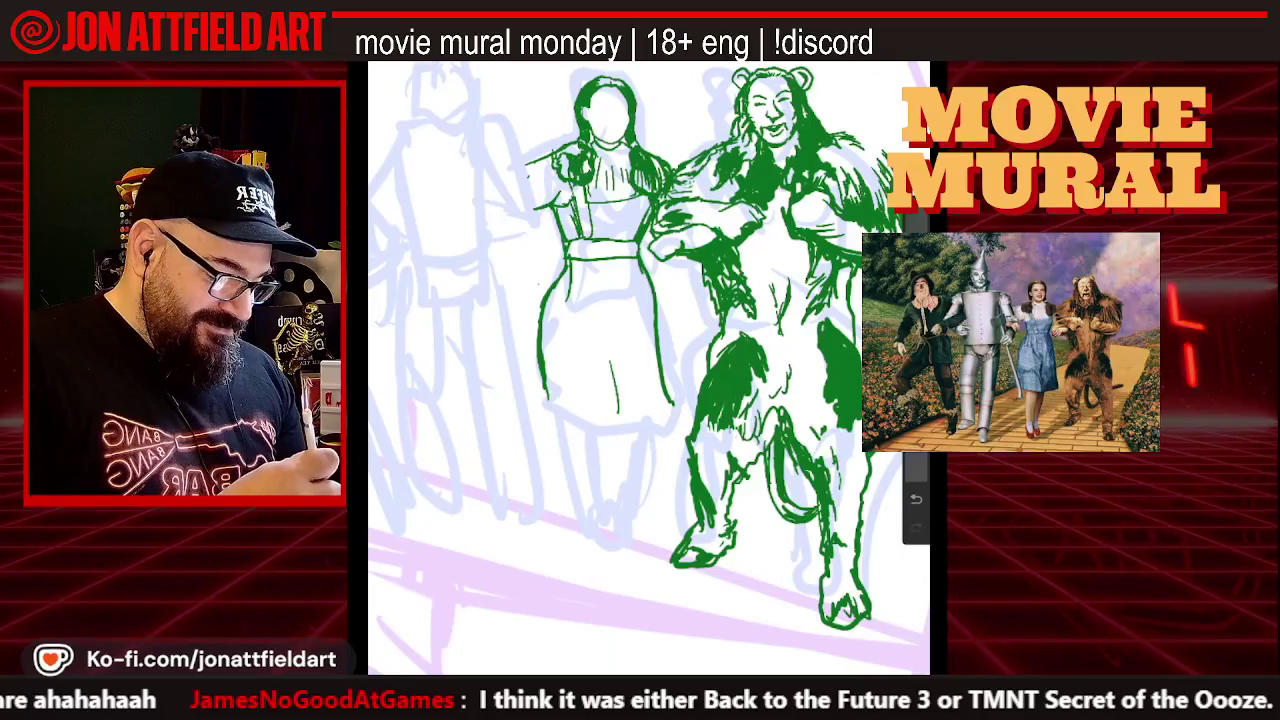
Draw the bottom hem of Dorothy's dress in green, then zoom out to view both figures
left_click_drag(624, 421, 668, 410)
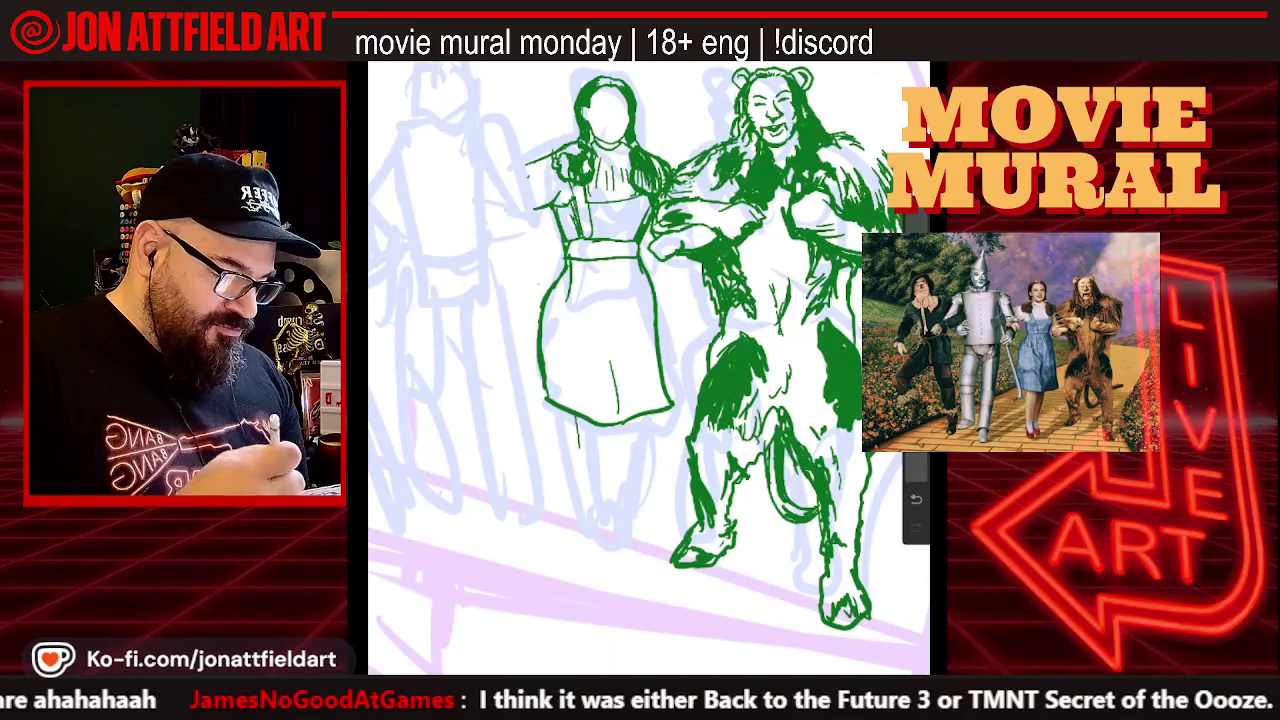
scroll(649, 368, "down", 3)
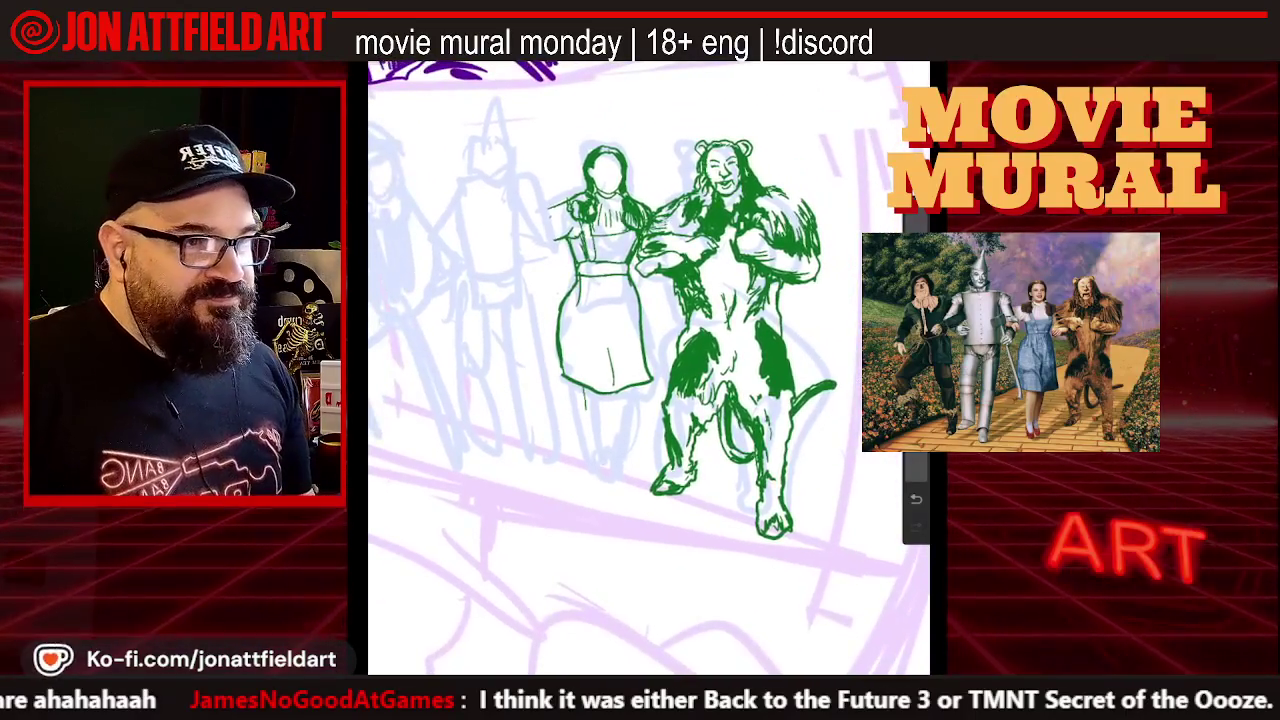
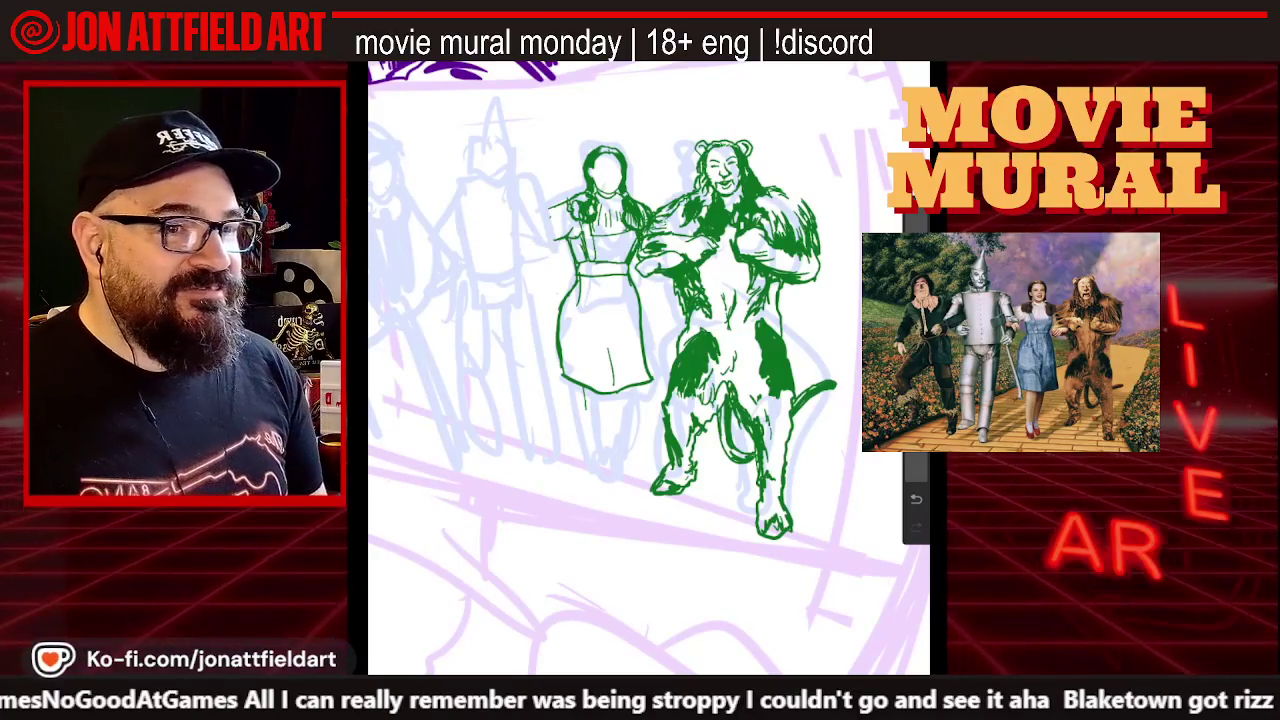
Ink Dorothy's two legs in green as vertical strokes just below her dress
scroll(582, 417, "up", 3)
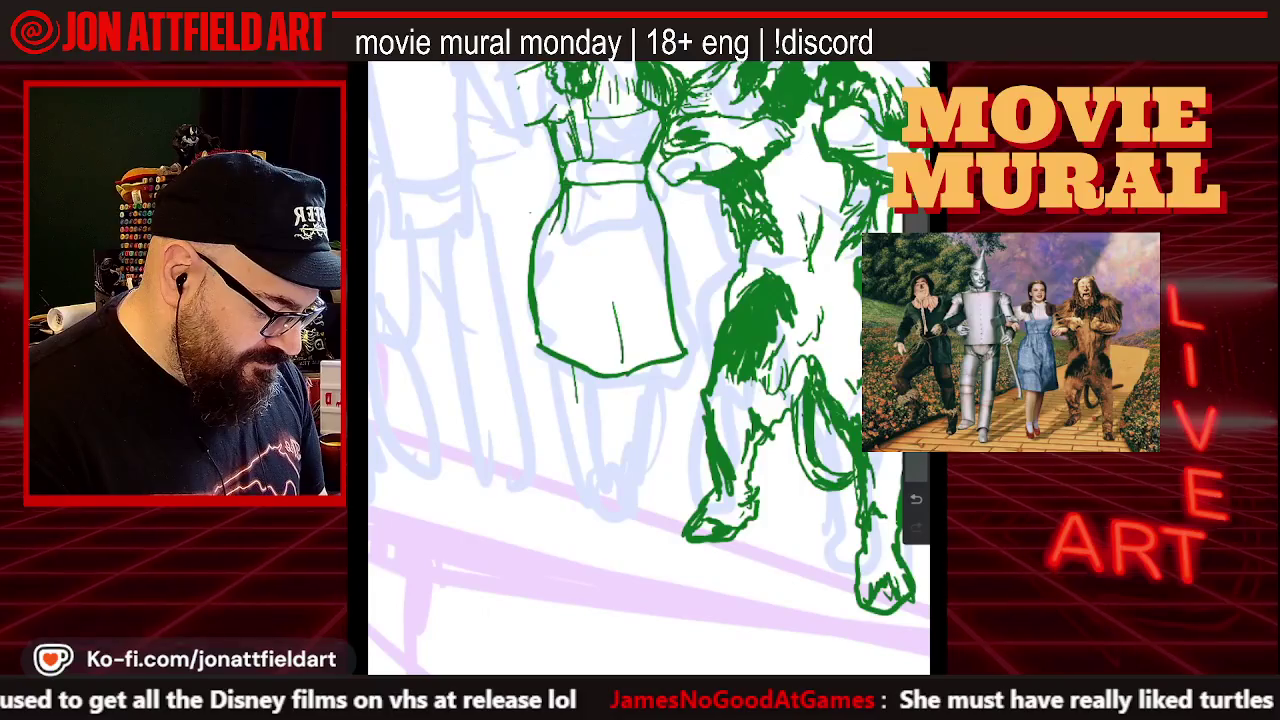
scroll(649, 366, "down", 3)
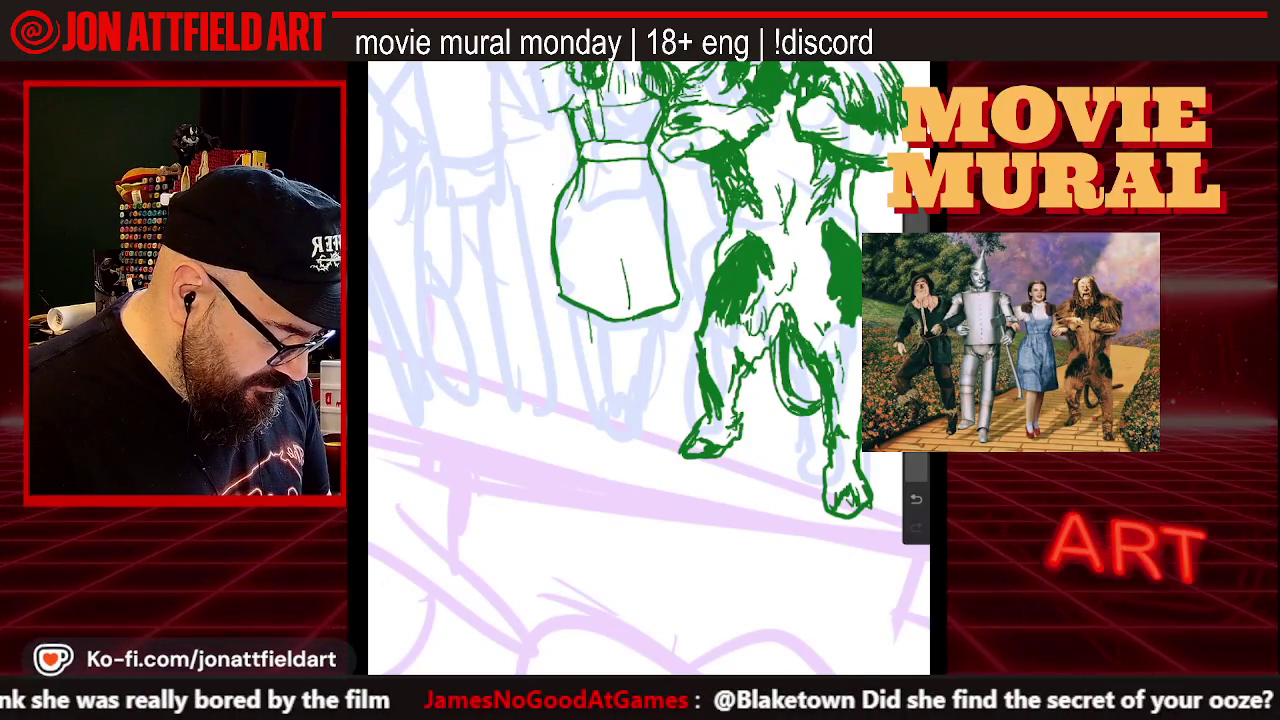
scroll(648, 368, "down", 3)
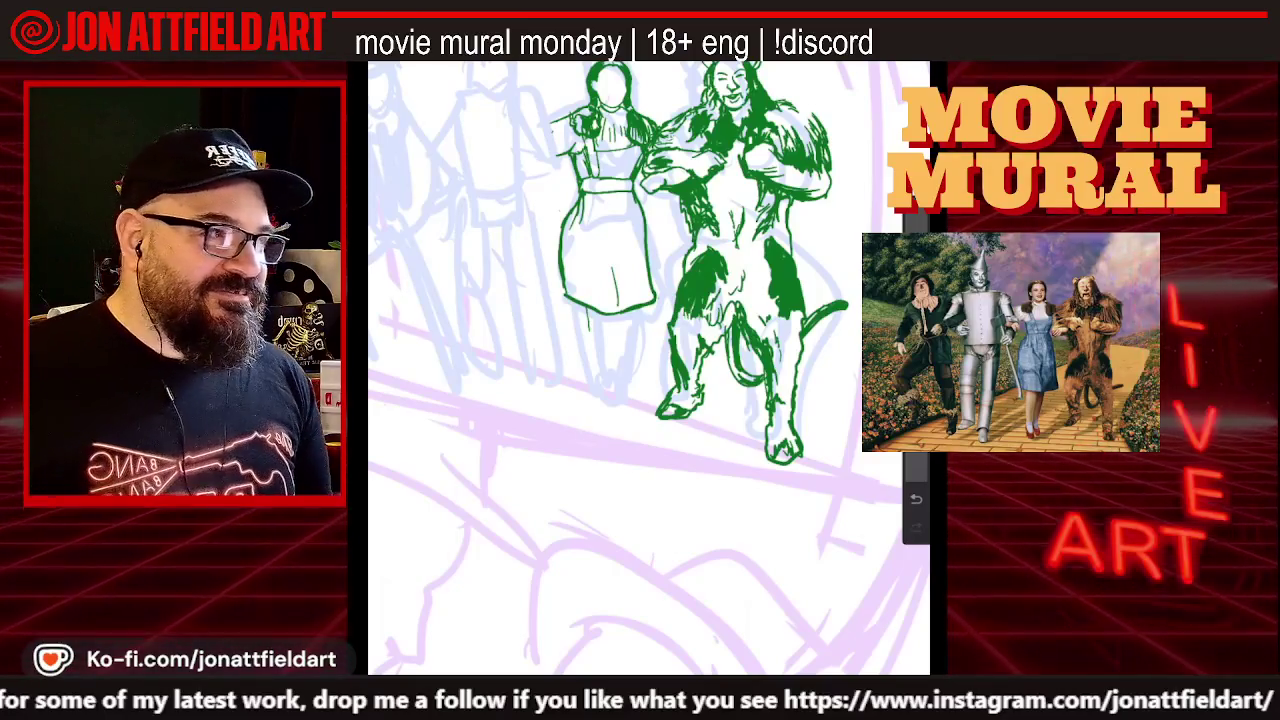
scroll(650, 370, "up", 5)
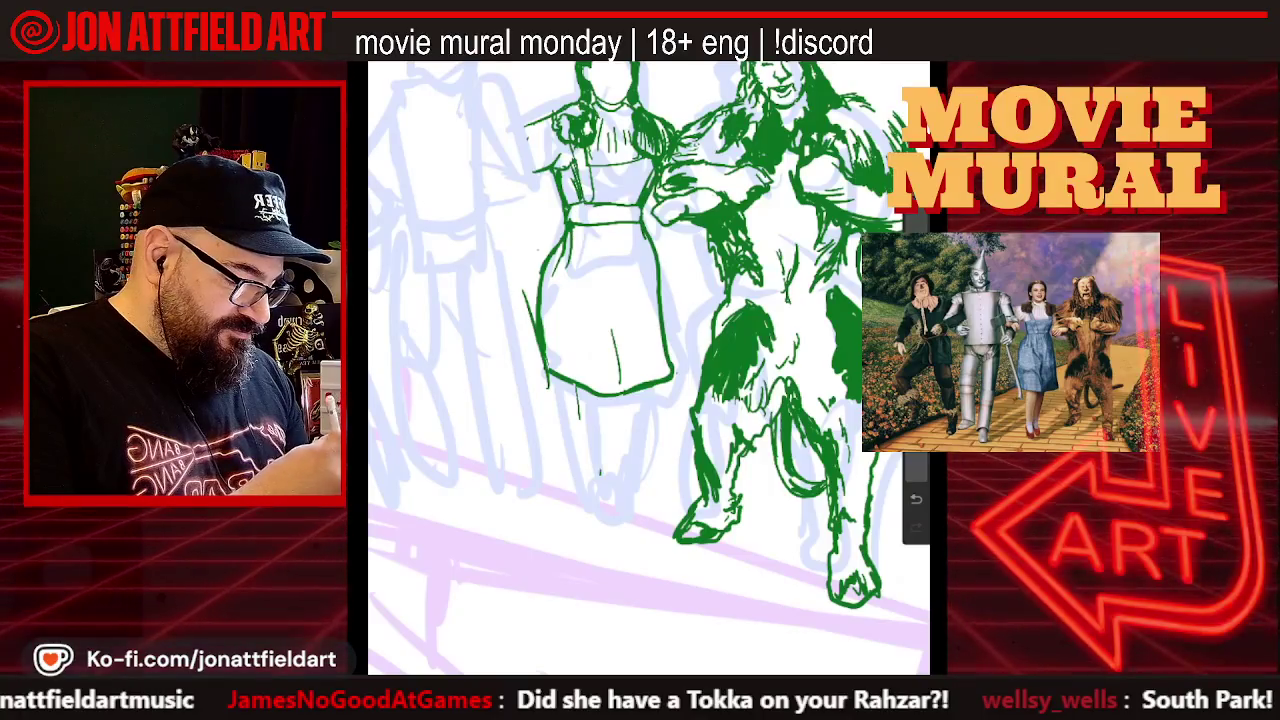
left_click_drag(608, 418, 600, 475)
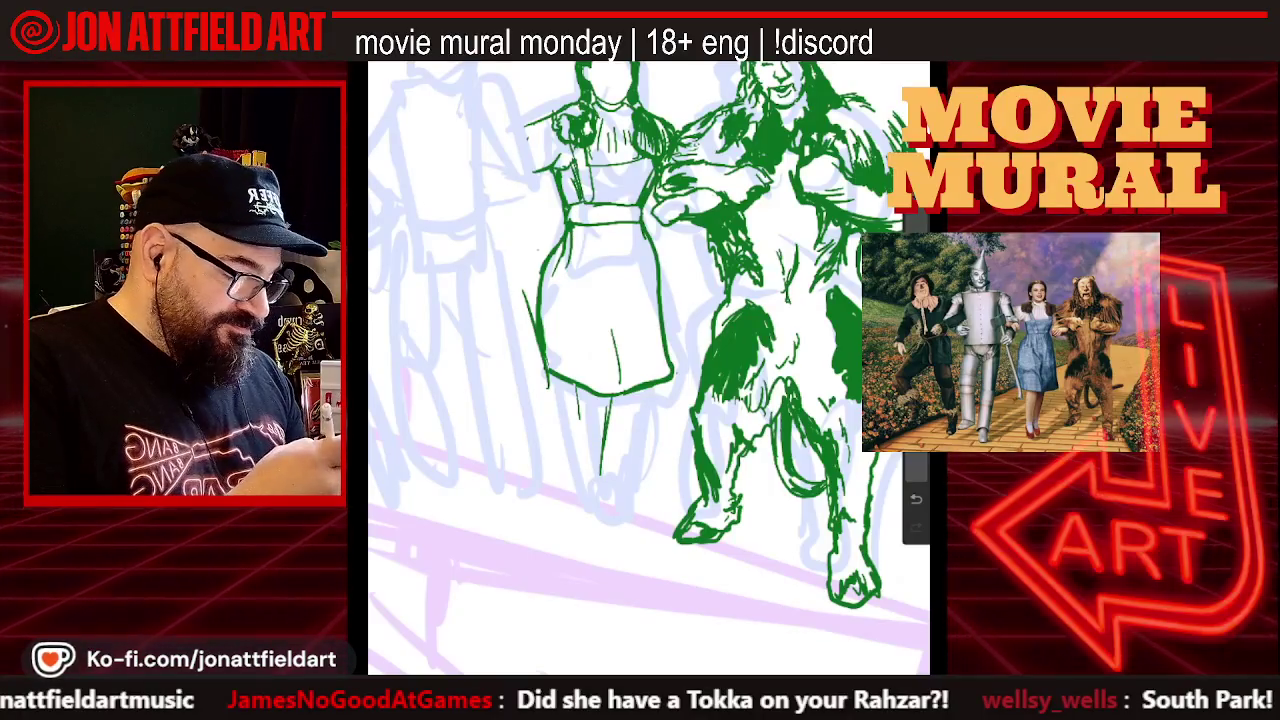
left_click_drag(576, 395, 584, 470)
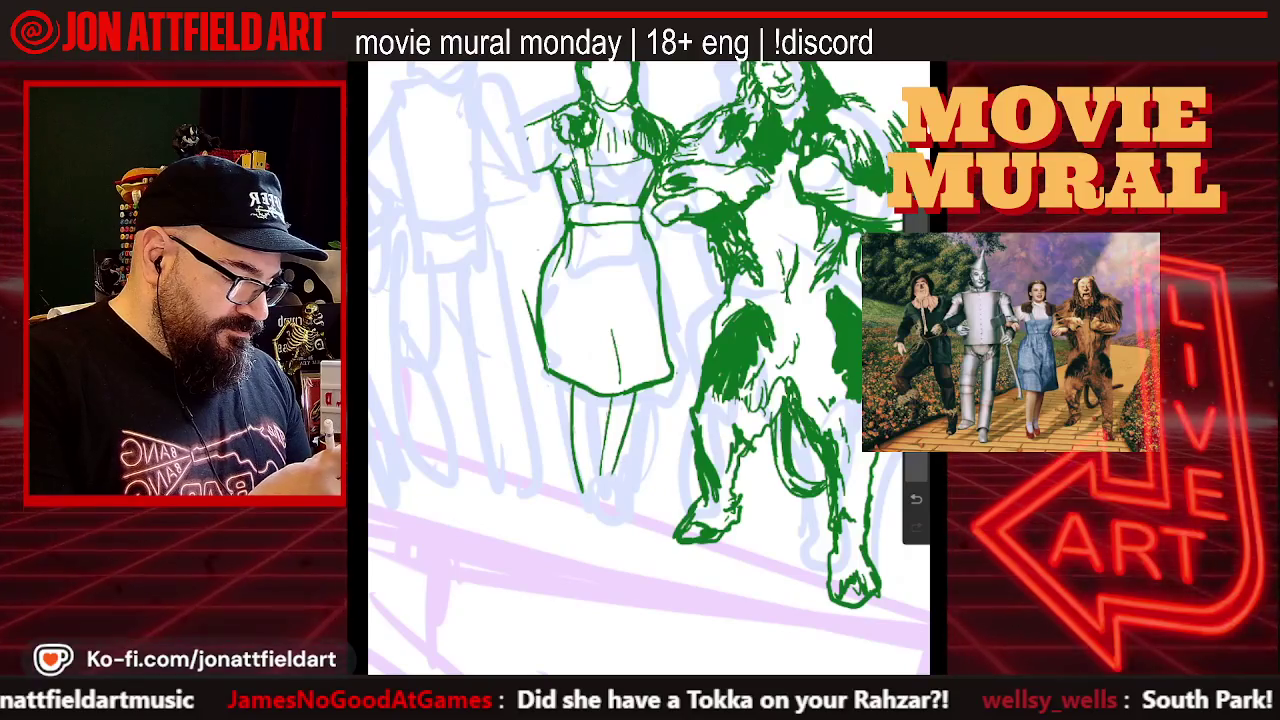
scroll(649, 368, "down", 3)
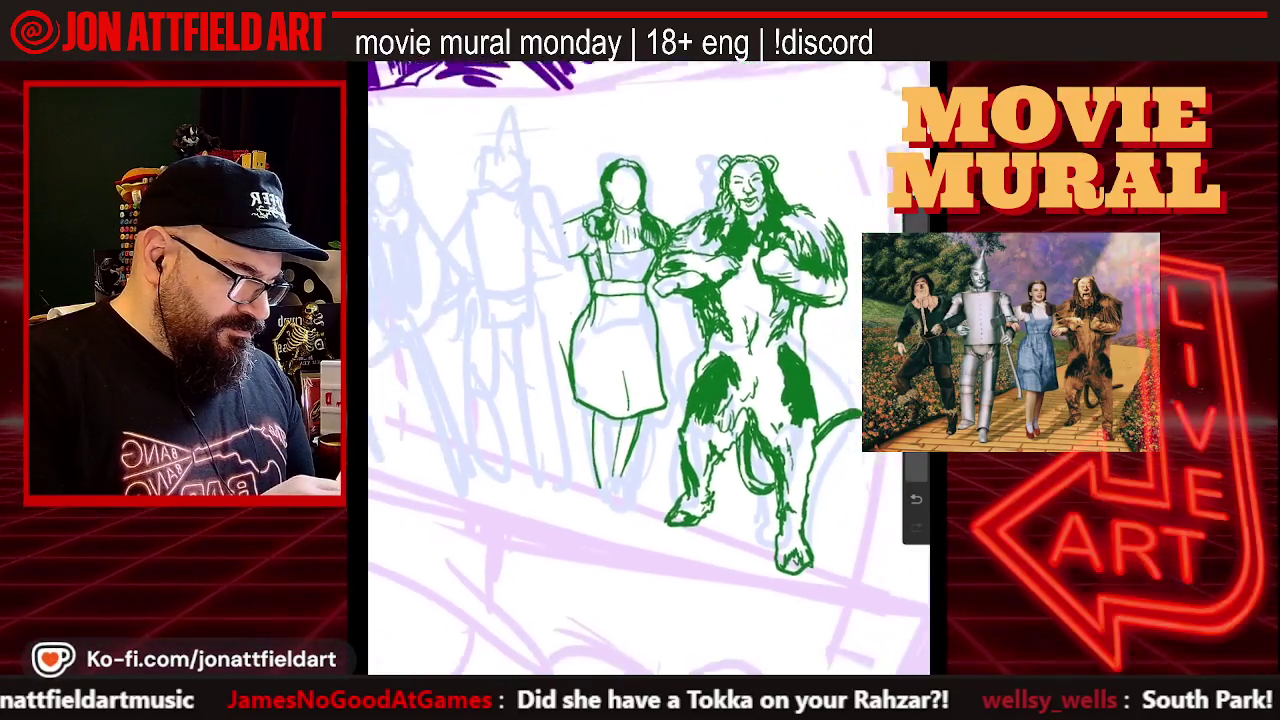
Extend Dorothy's green leg line downward and draw the underside of her left foot
scroll(649, 368, "up", 4)
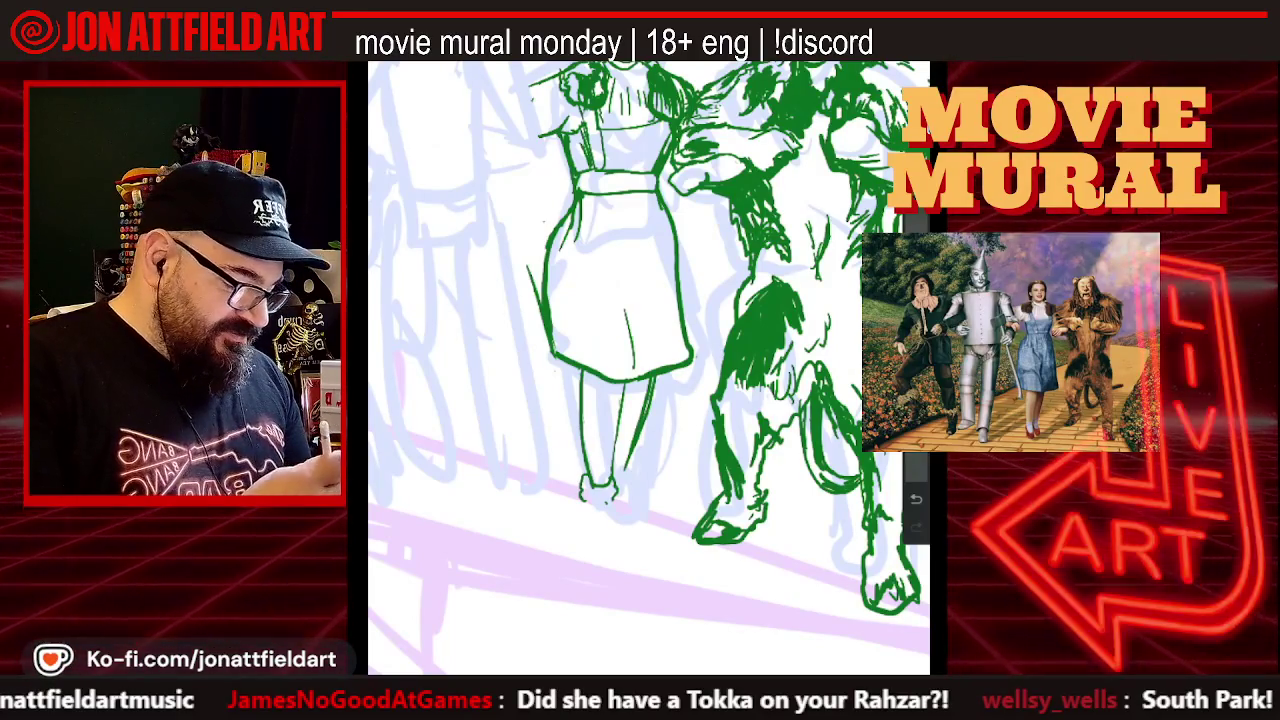
left_click_drag(586, 498, 604, 530)
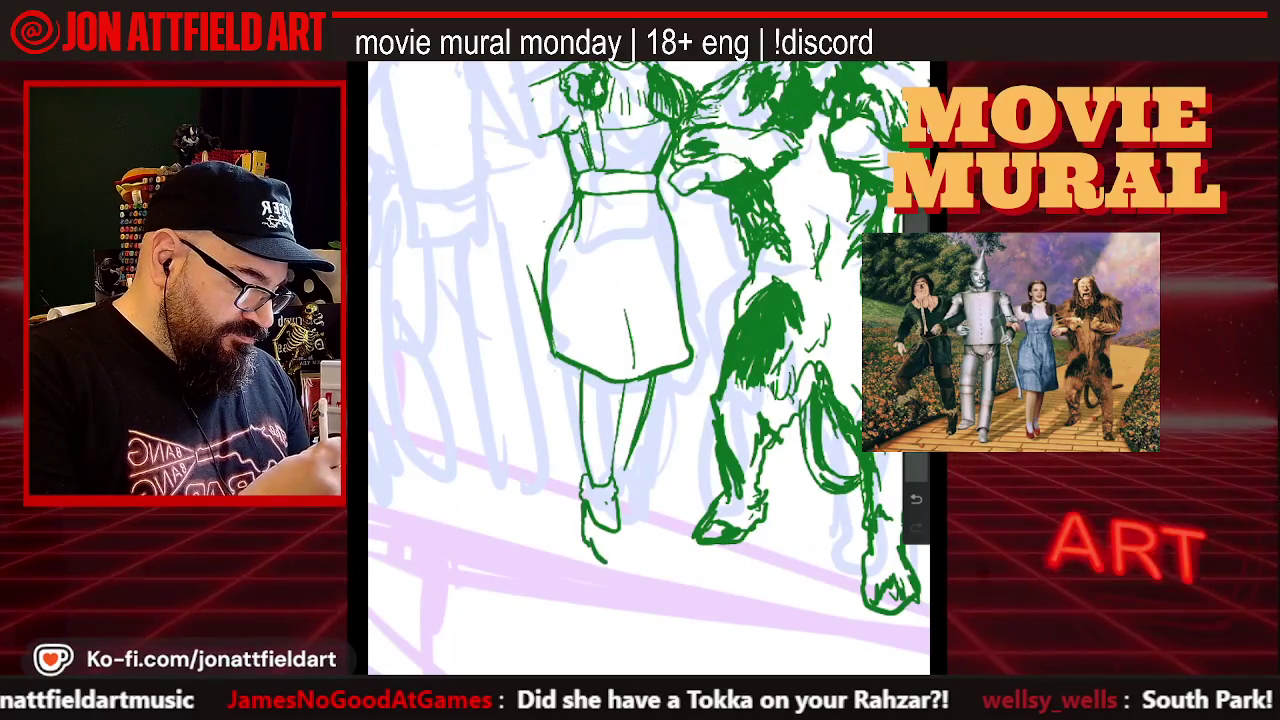
left_click_drag(588, 540, 626, 562)
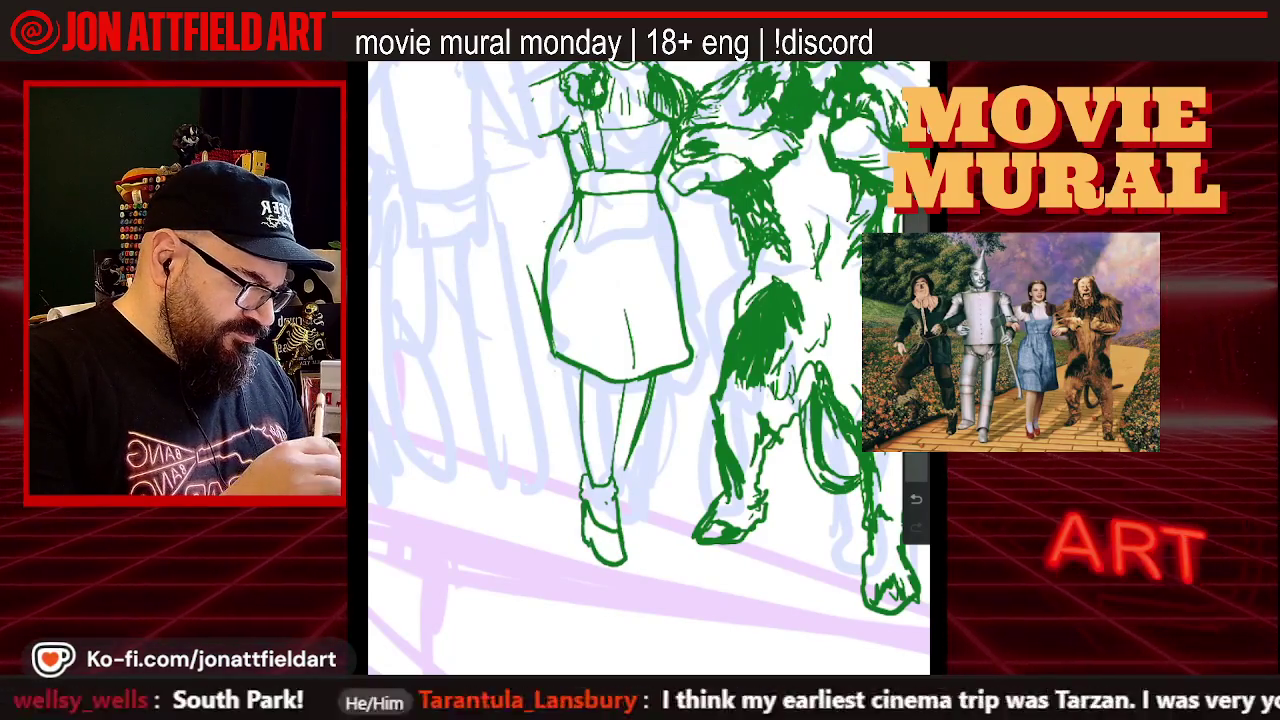
scroll(649, 368, "down", 2)
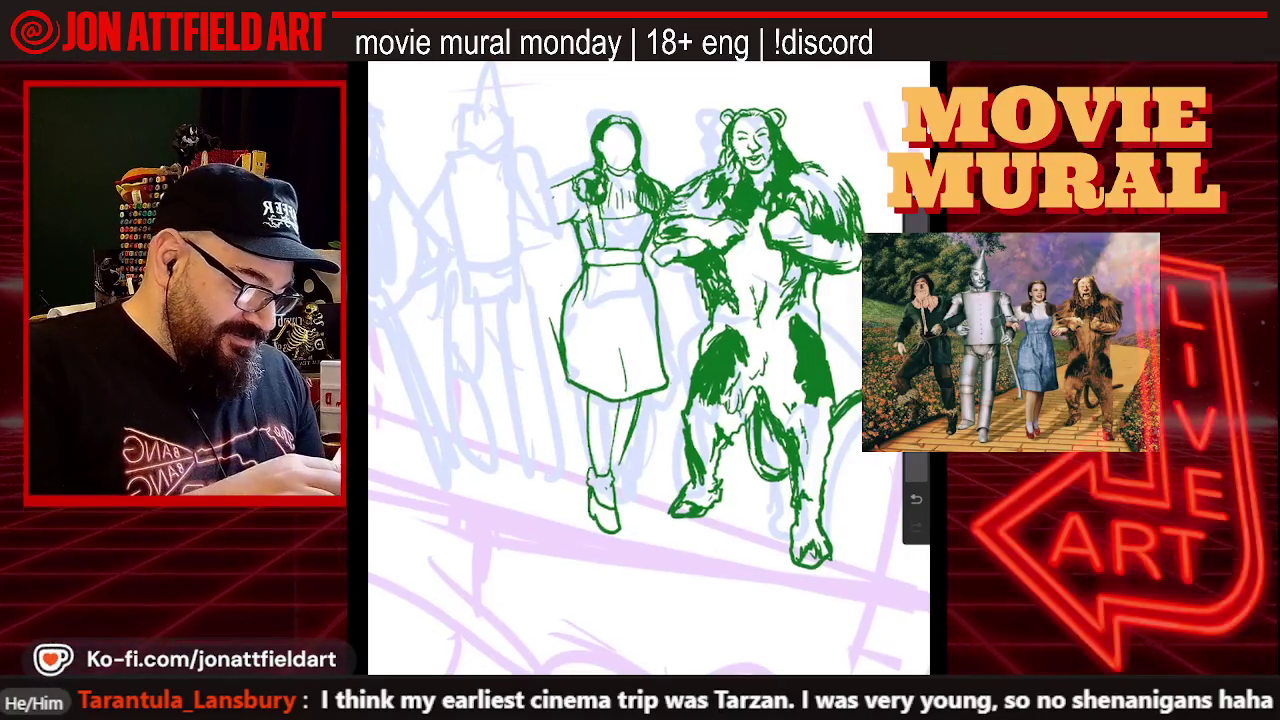
Outline the bottom of Dorothy's right boot and undo the stray stroke on her dress edge
scroll(540, 553, "up", 3)
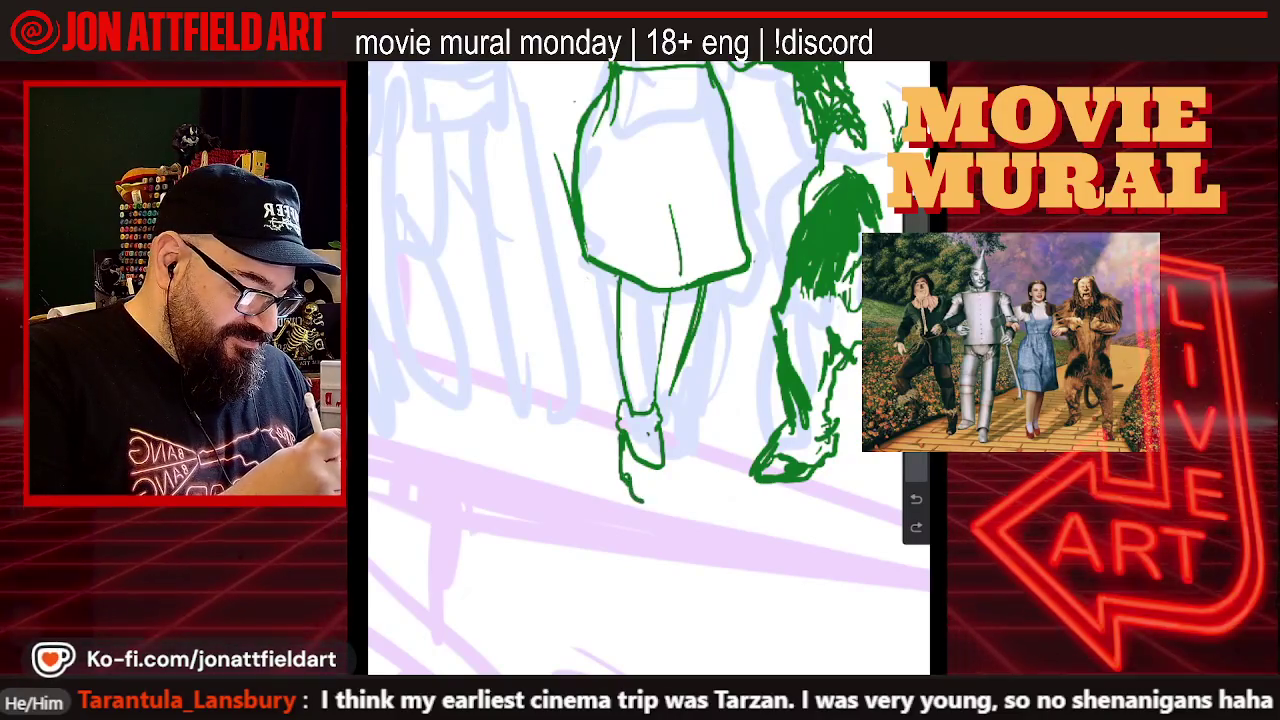
left_click_drag(626, 478, 678, 470)
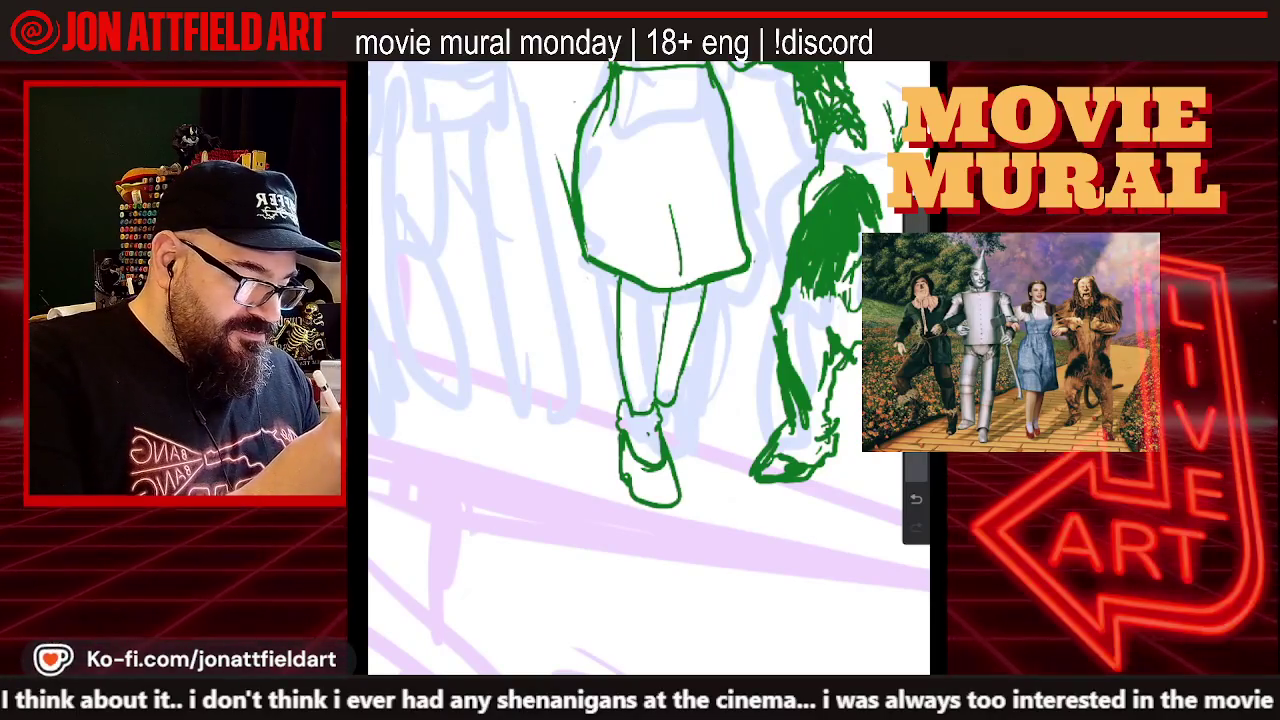
key("ctrl+z")
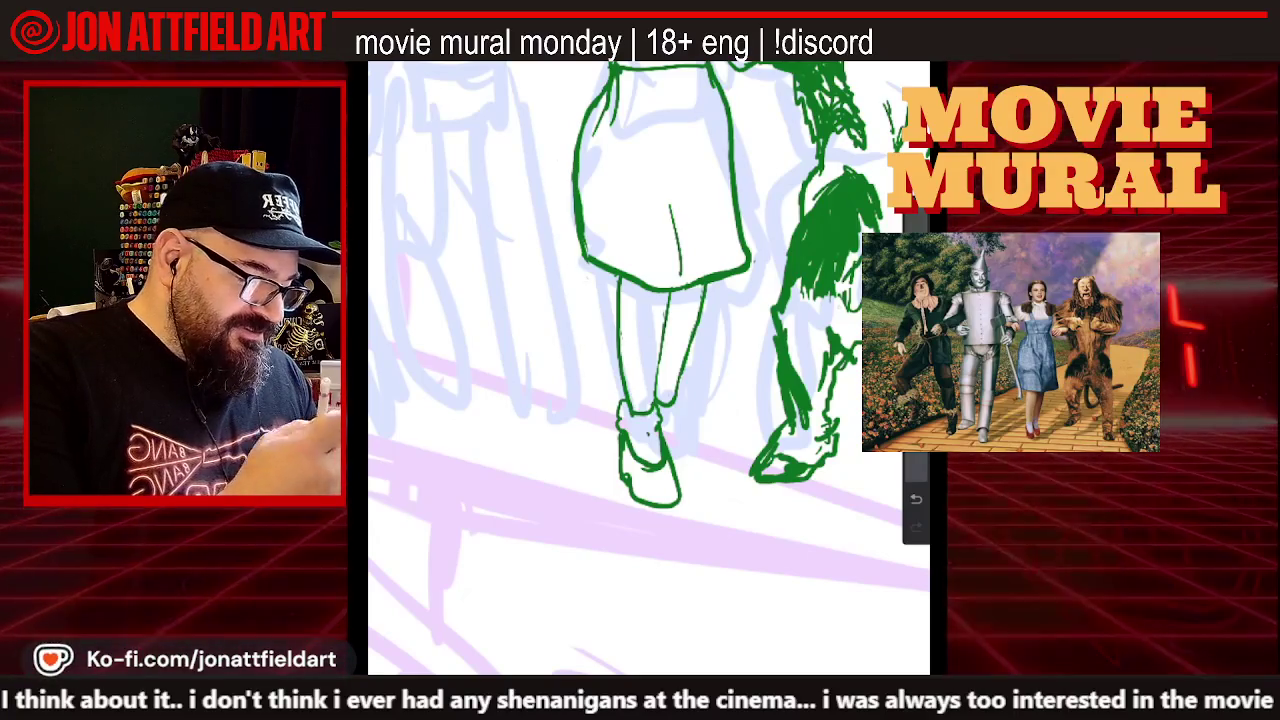
scroll(650, 360, "down", 3)
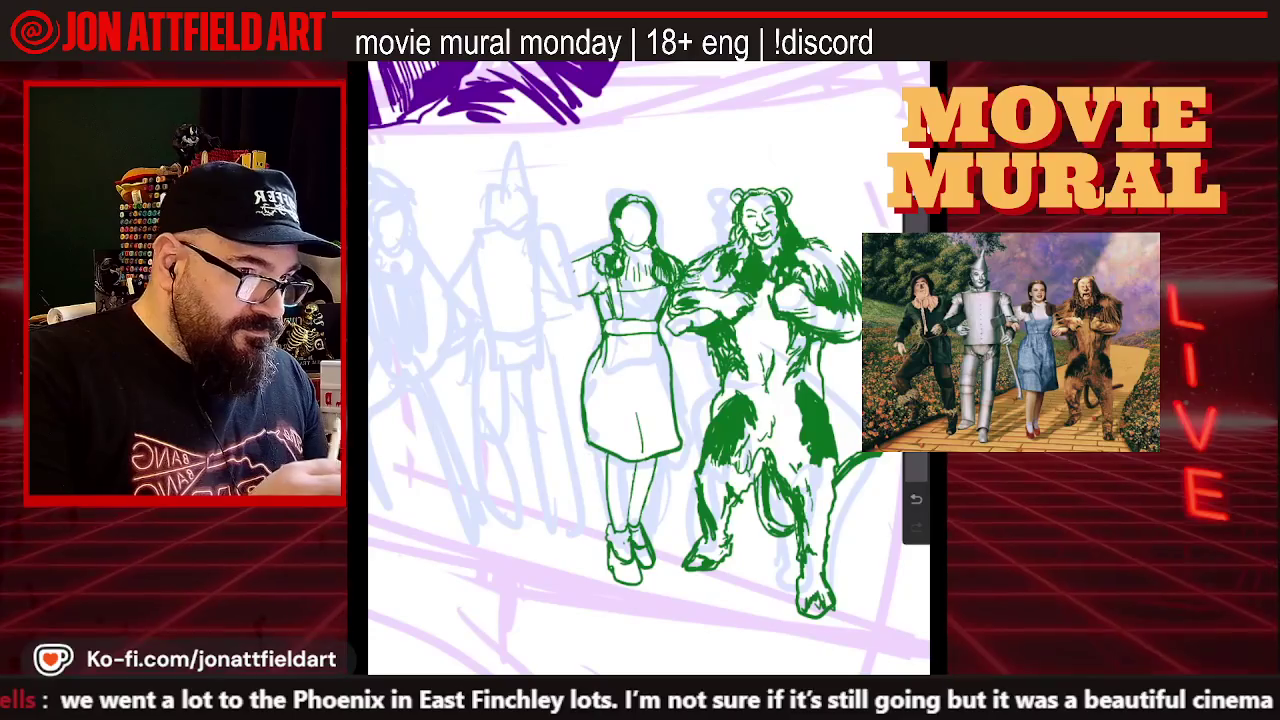
scroll(649, 368, "up", 3)
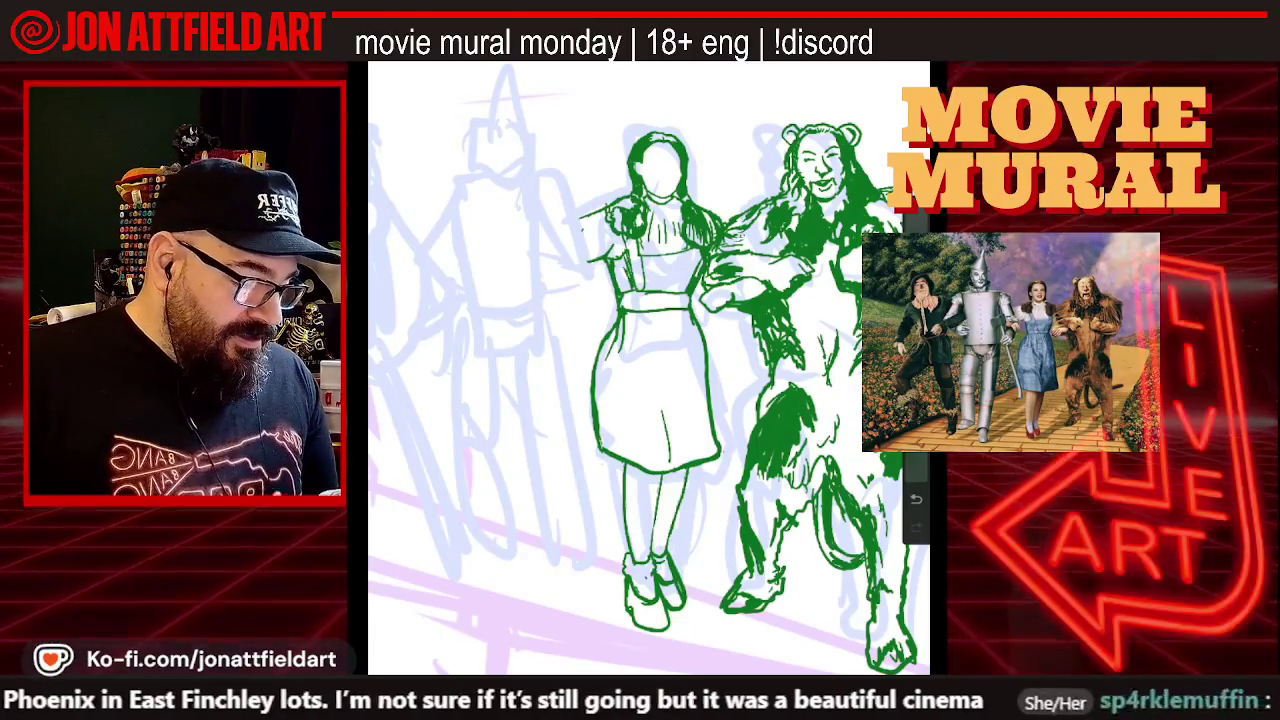
scroll(649, 368, "down", 2)
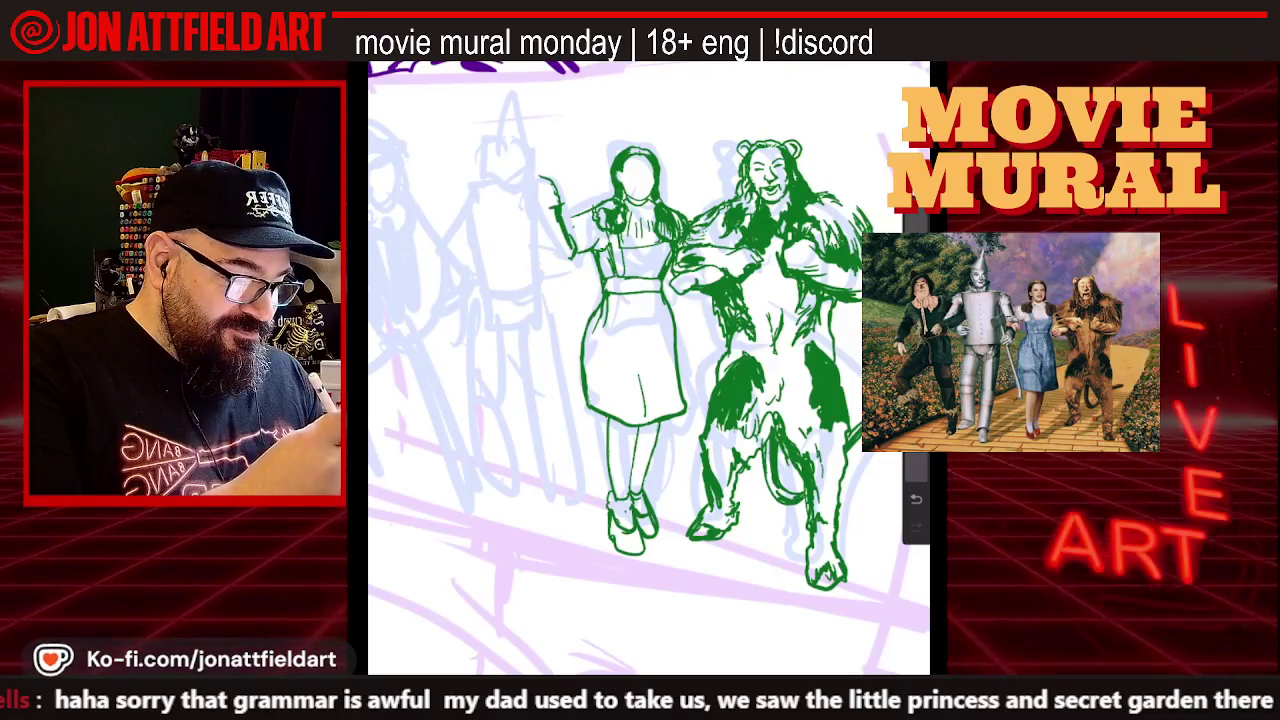
Ink a green stroke over Dorothy's raised hand on the line-art layer
left_click_drag(538, 172, 532, 192)
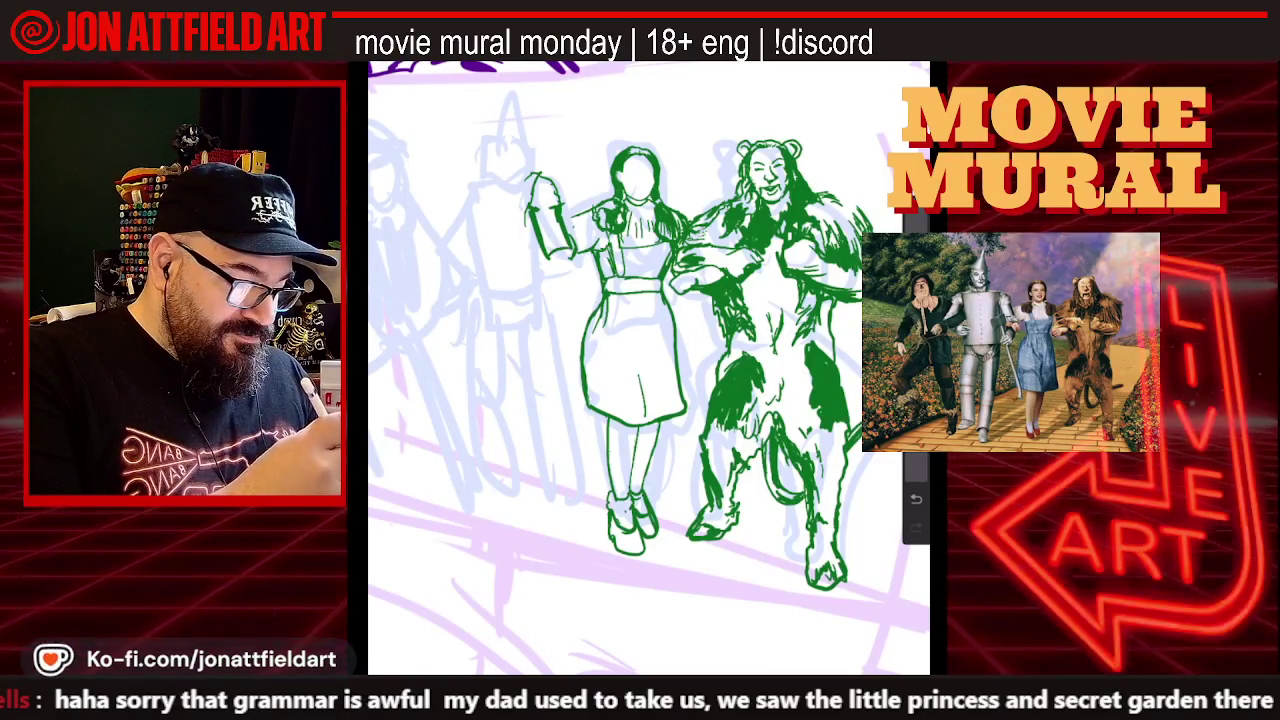
scroll(649, 360, "left", 3)
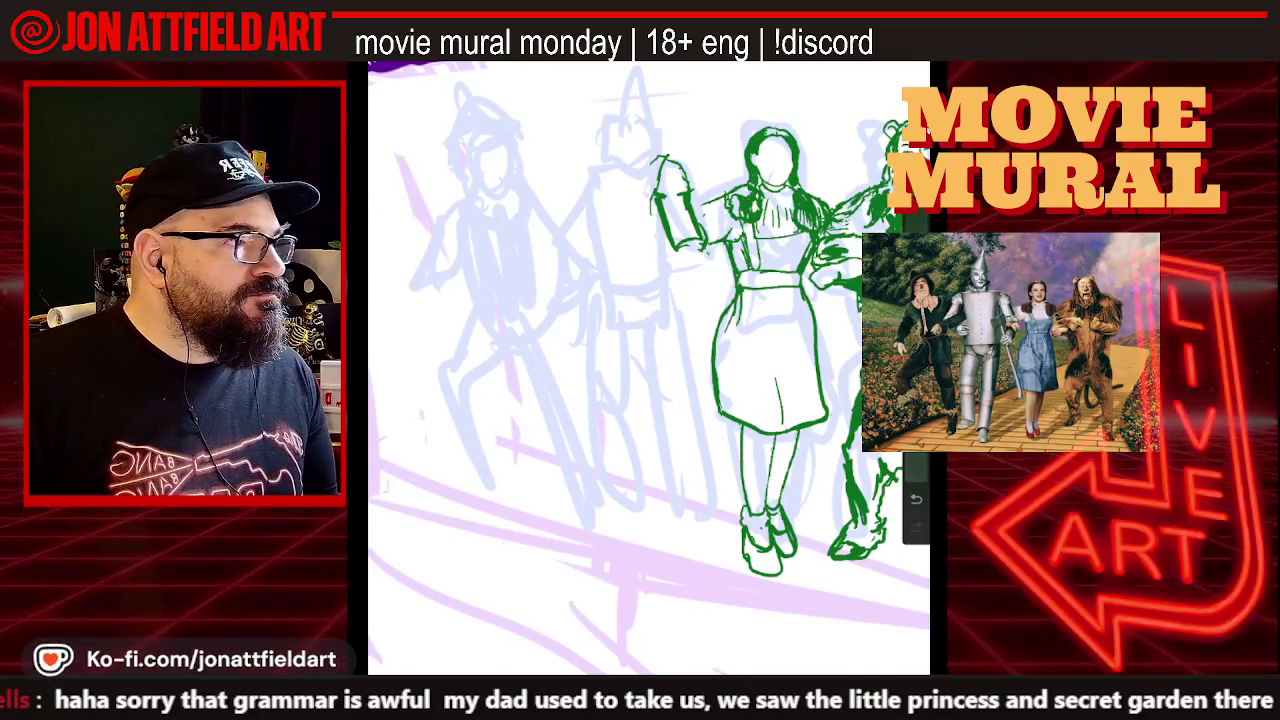
Zoom the canvas in and out to frame Dorothy's inked figure
scroll(650, 360, "up", 3)
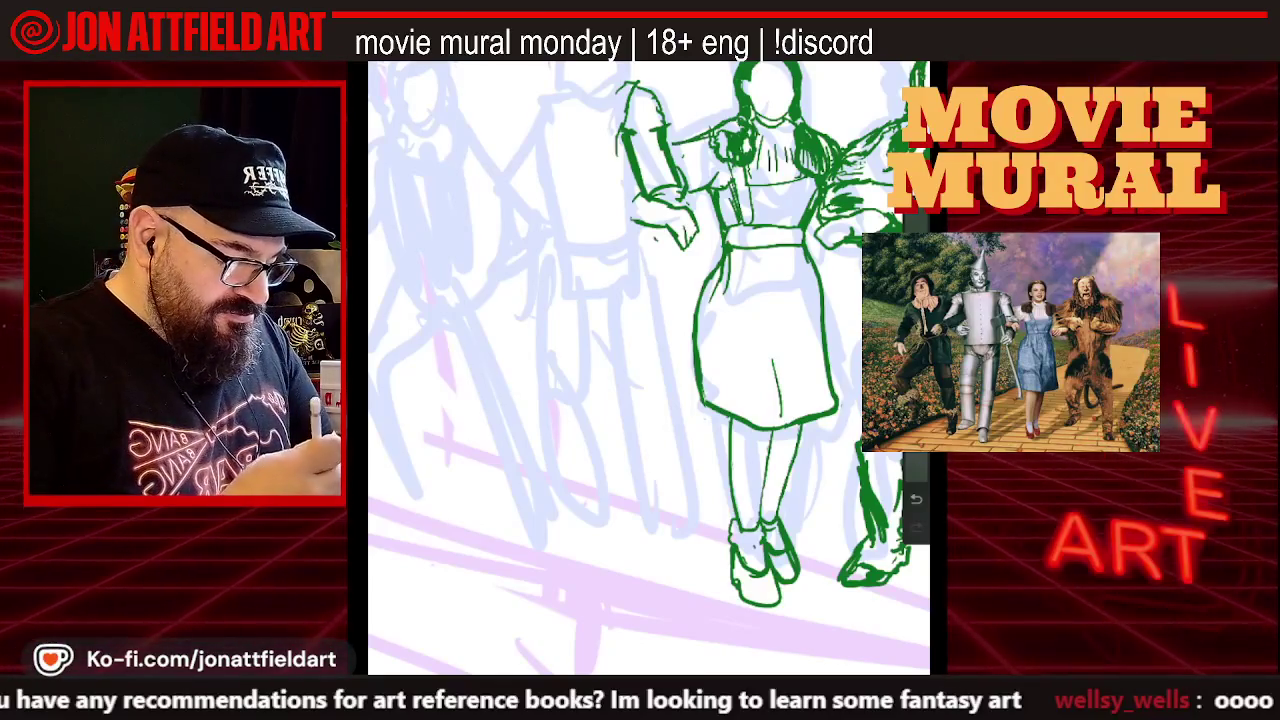
scroll(649, 365, "down", 3)
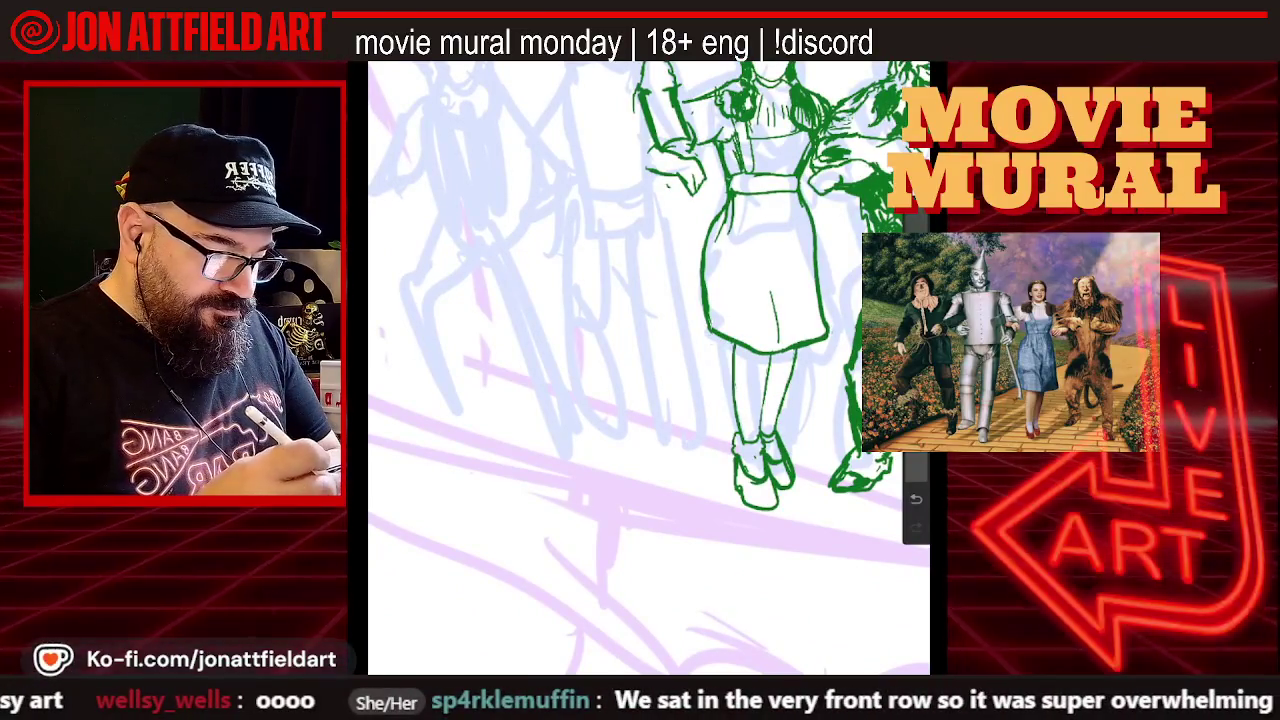
Select Dorothy's hand freehand, nudge it slightly right, then open a new browser tab
key("s")
mouse_move(653, 196)
left_mouse_down()
mouse_move(708, 181)
mouse_move(605, 75)
left_mouse_up()
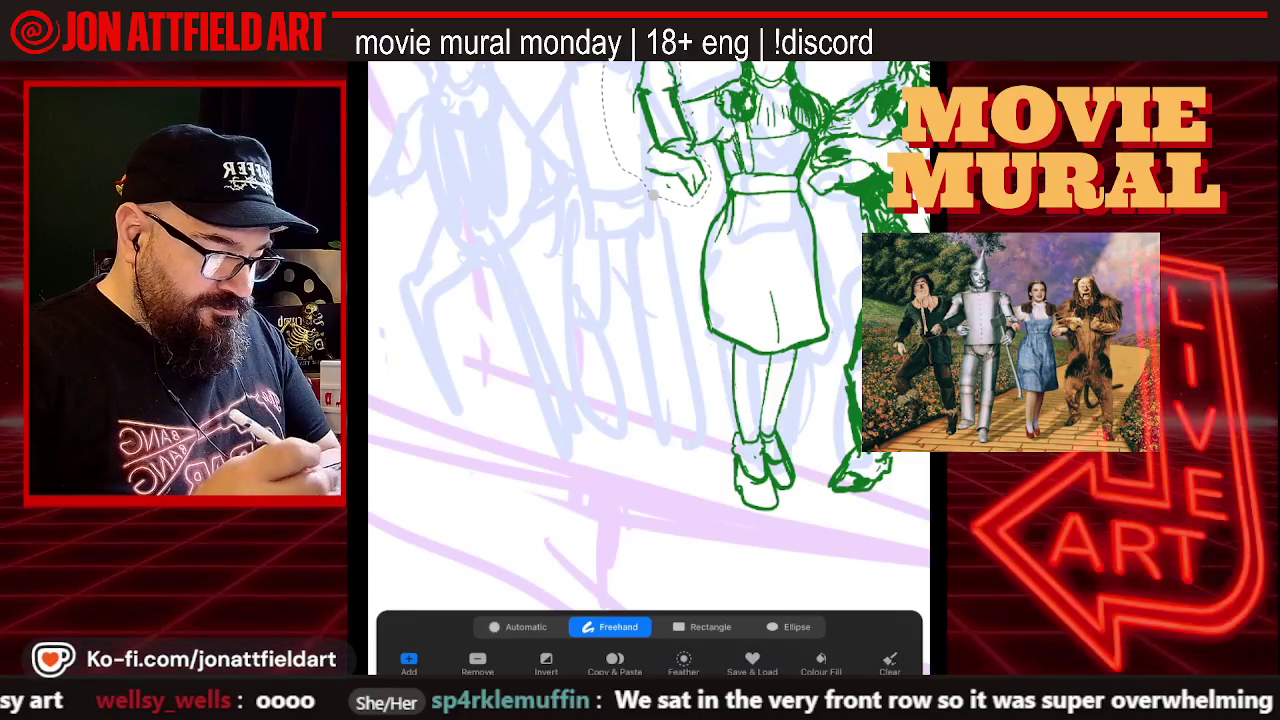
key("v")
left_click_drag(669, 158, 677, 158)
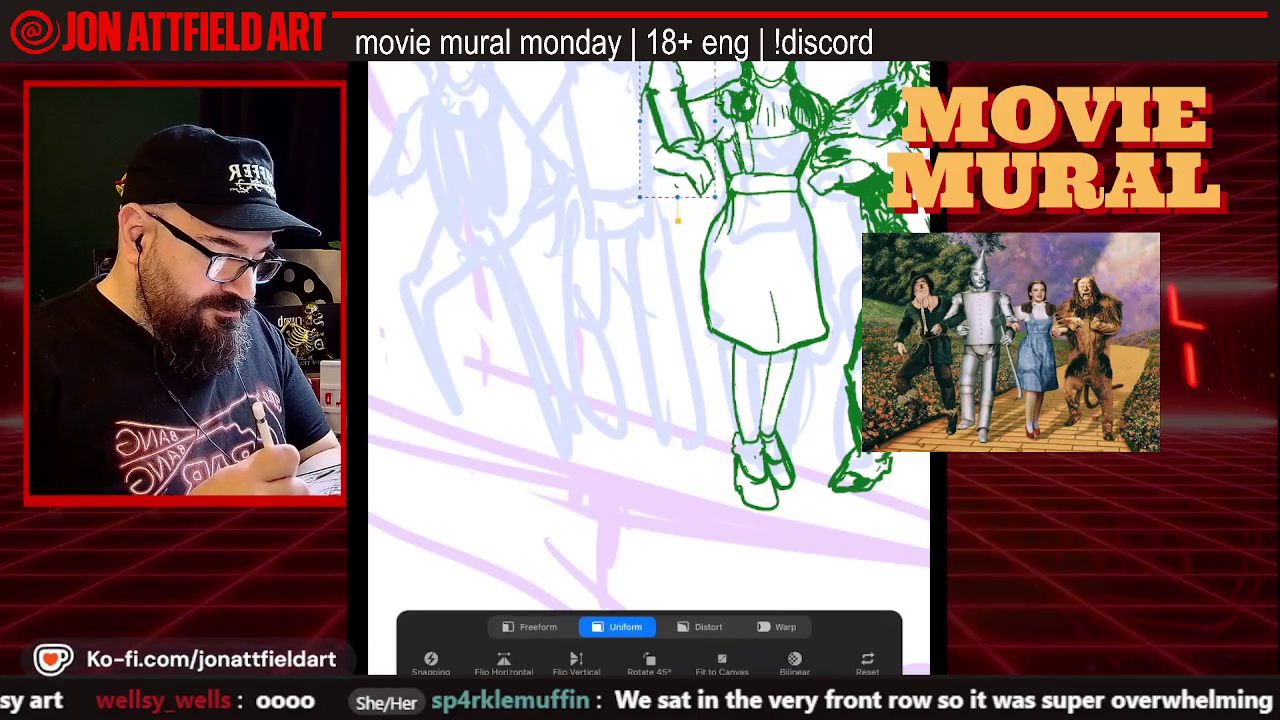
key("v")
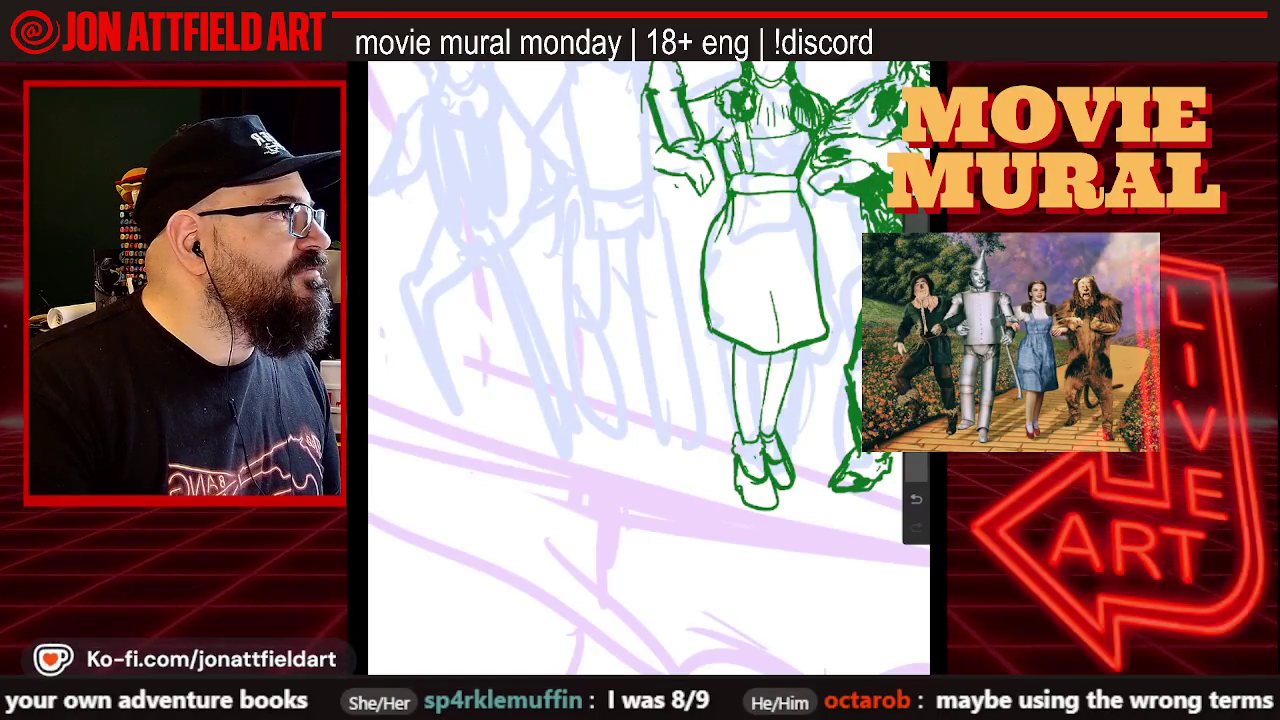
key("ctrl+n")
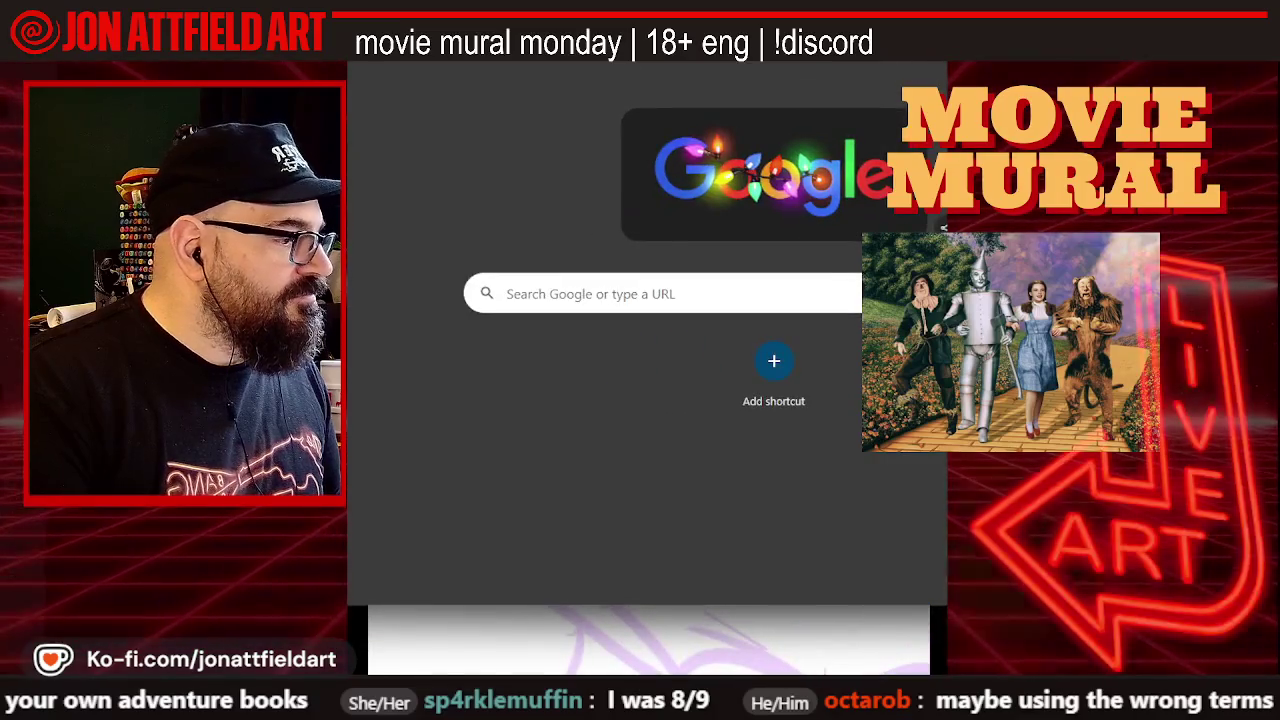
Search Google for 'frank frazetta' and switch to the image results
left_click(537, 294)
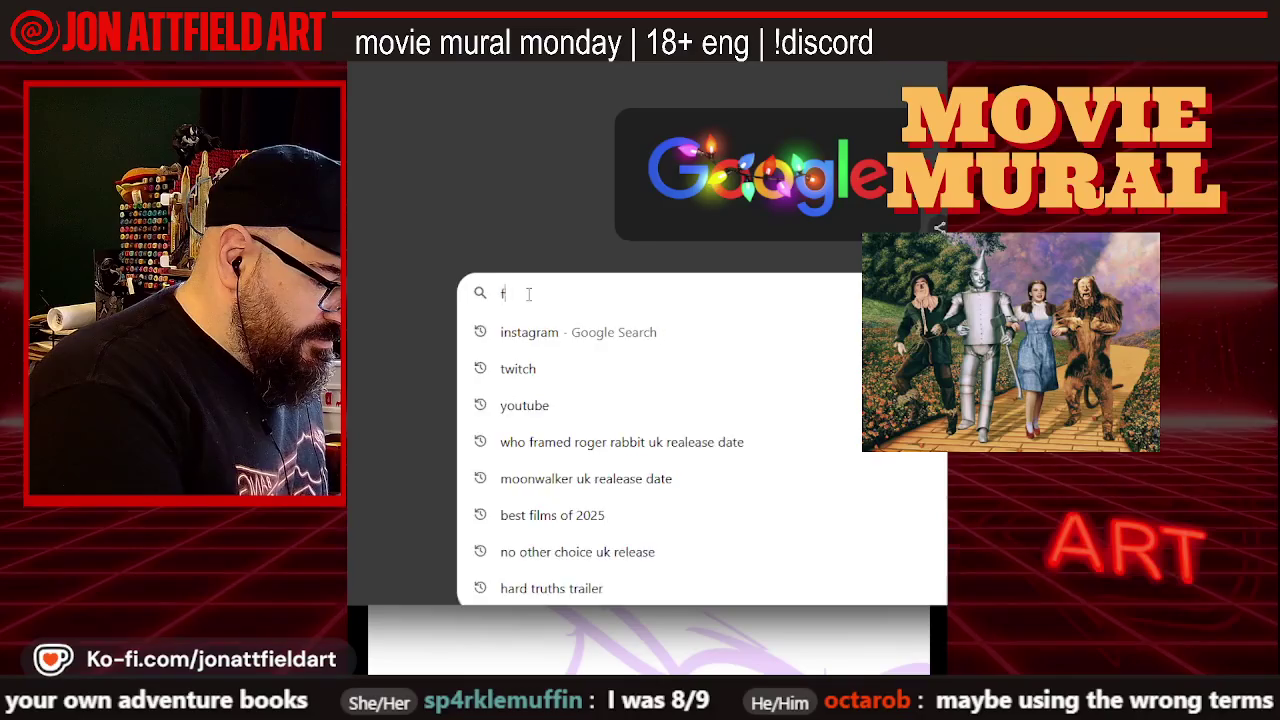
type("f")
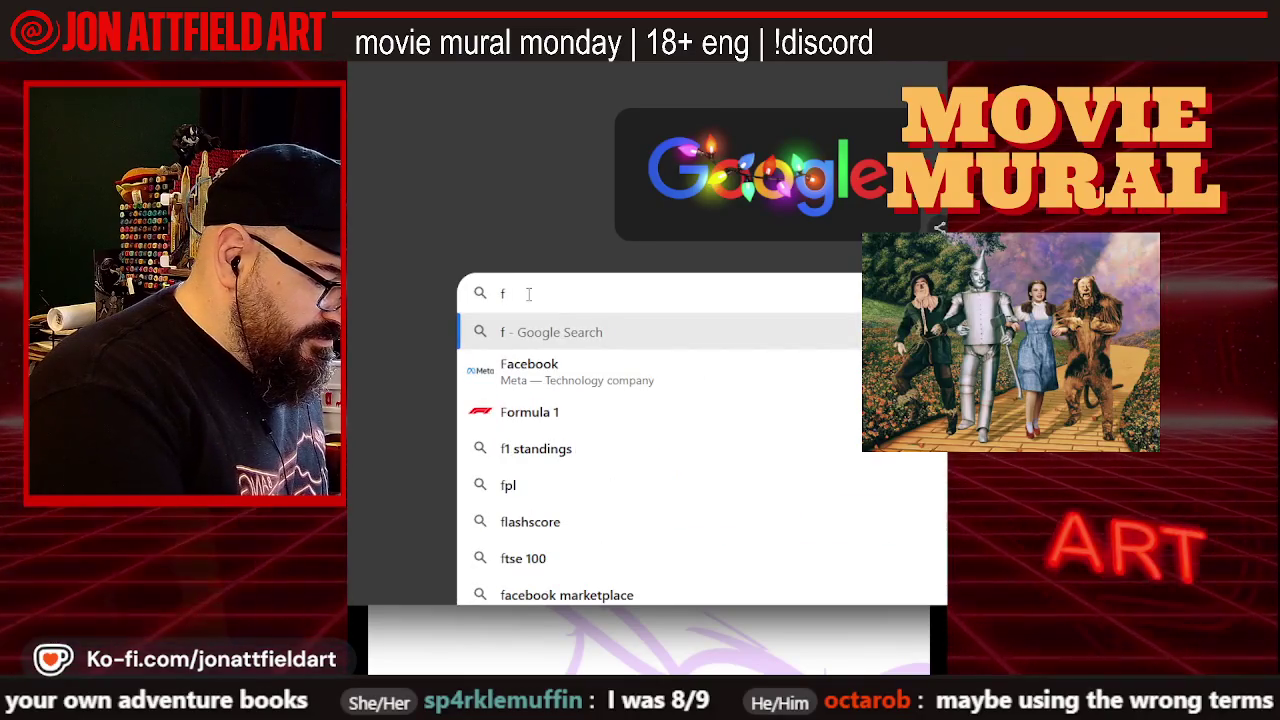
type("rank f")
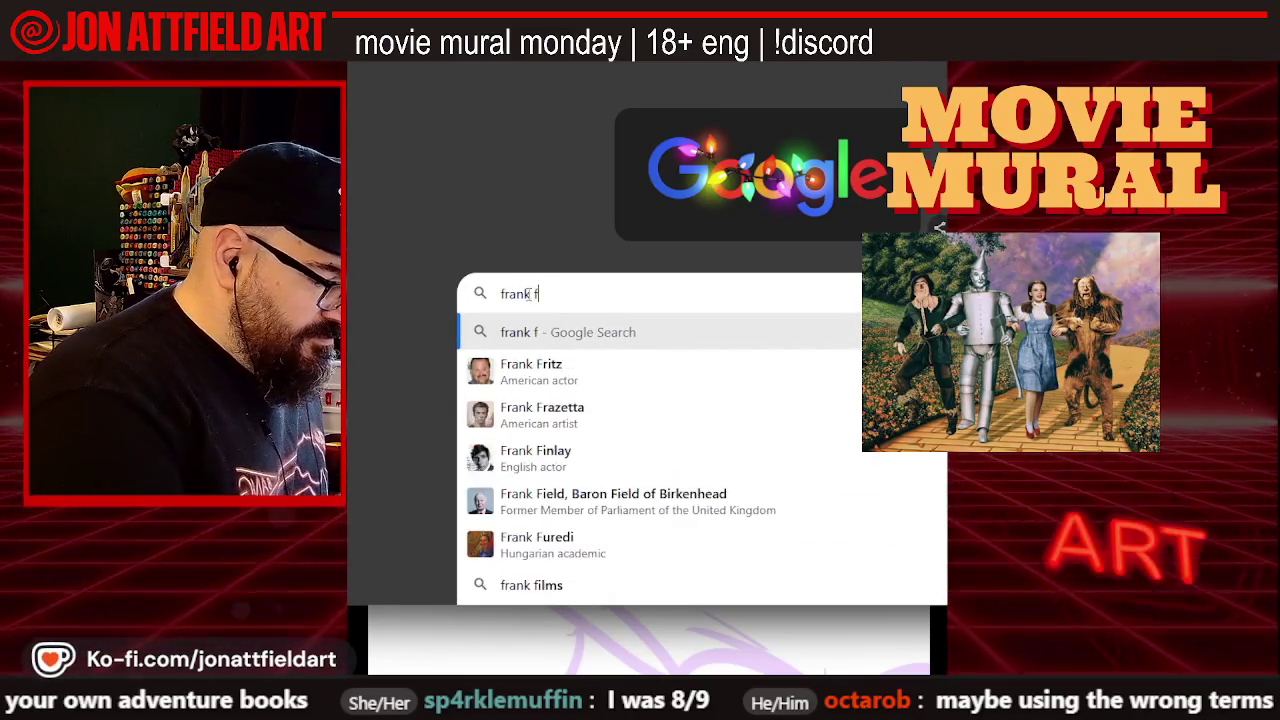
type("ra")
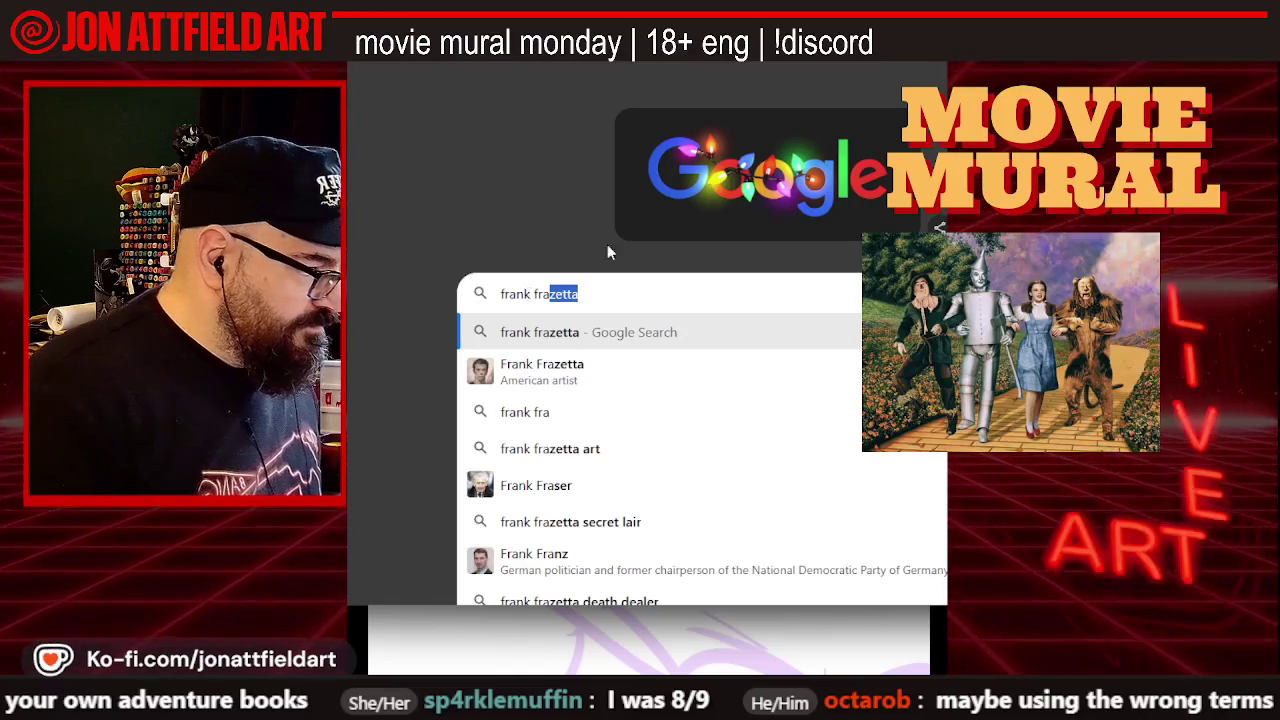
left_click(575, 372)
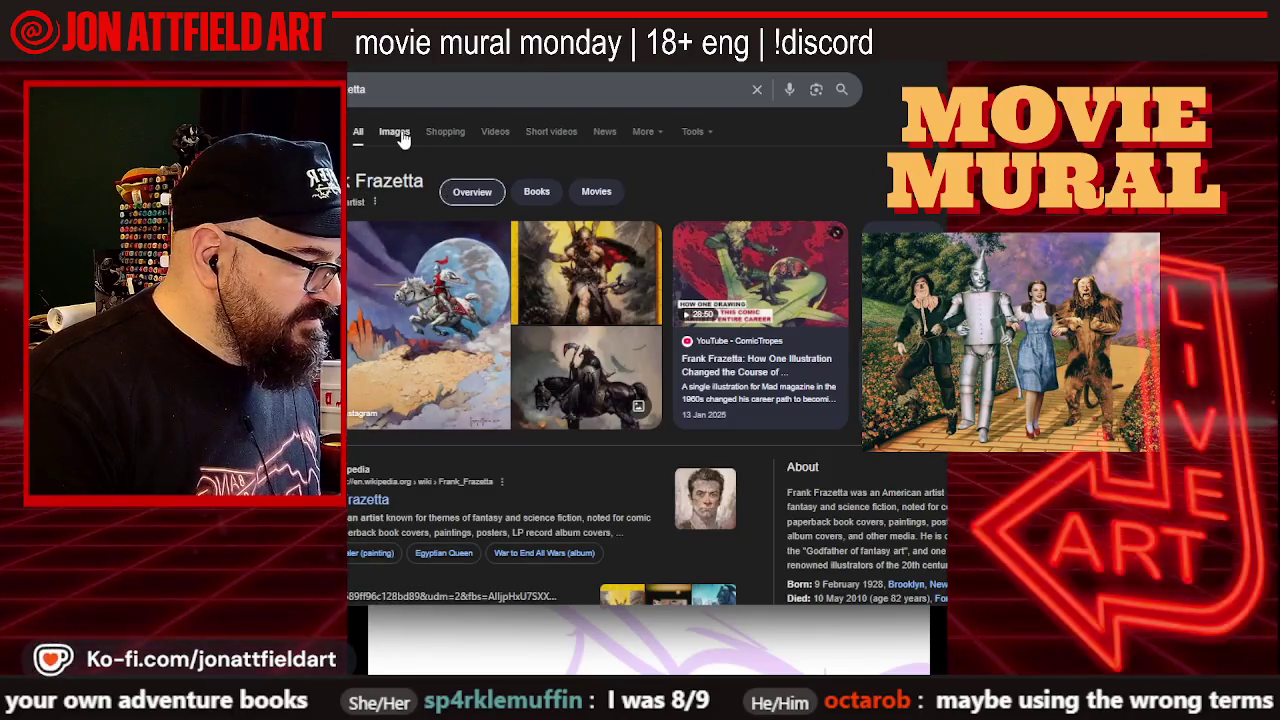
left_click(401, 133)
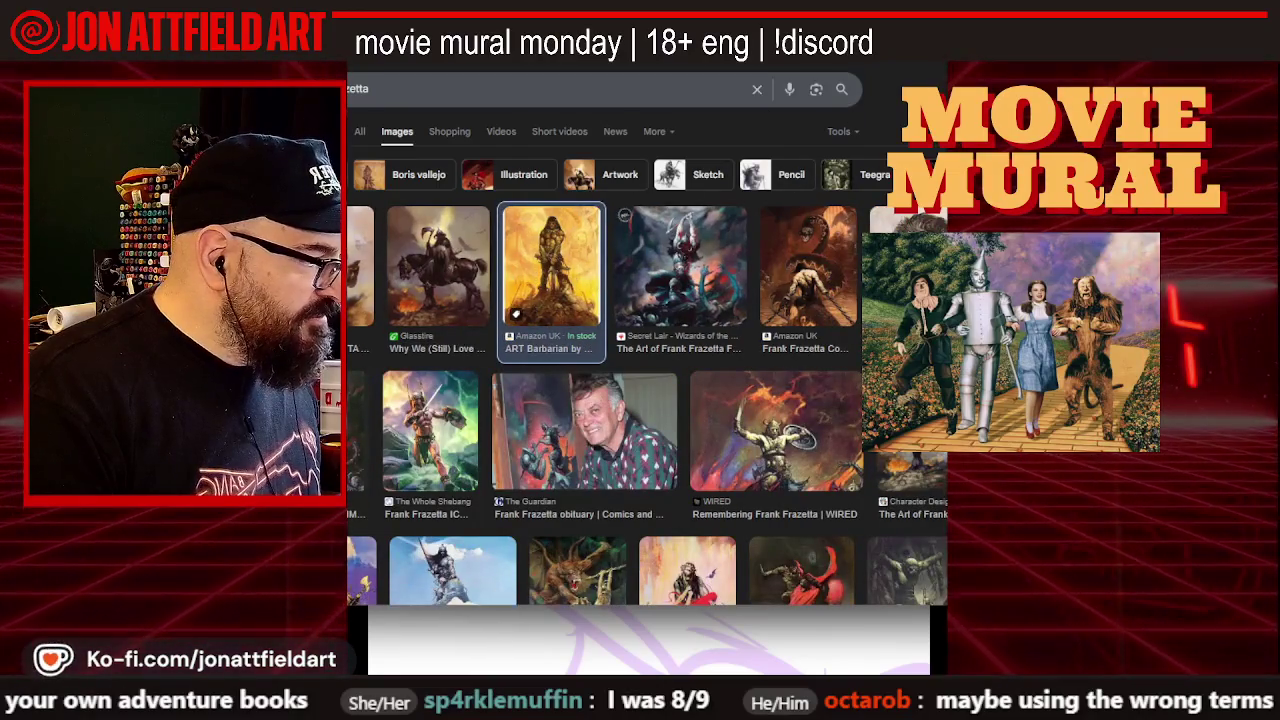
scroll(552, 280, "up", 1)
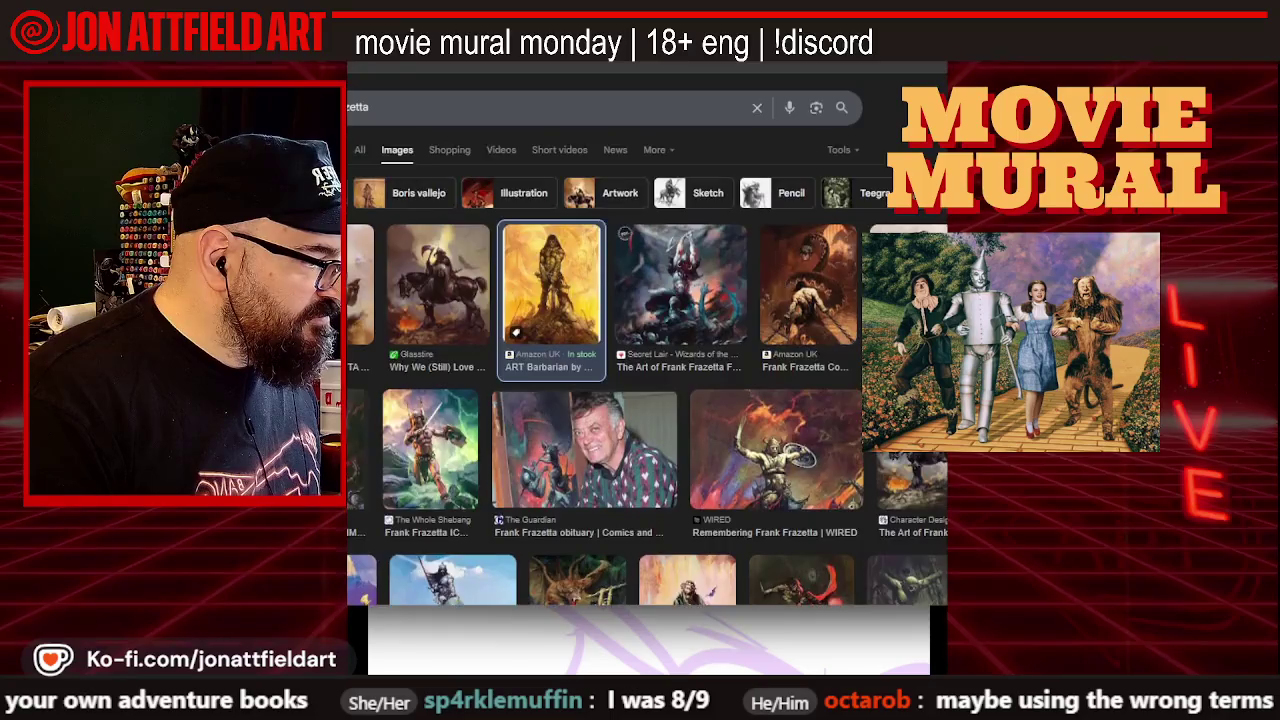
Preview the ART Barbarian poster in a larger browser window and step through the next images
left_click(552, 285)
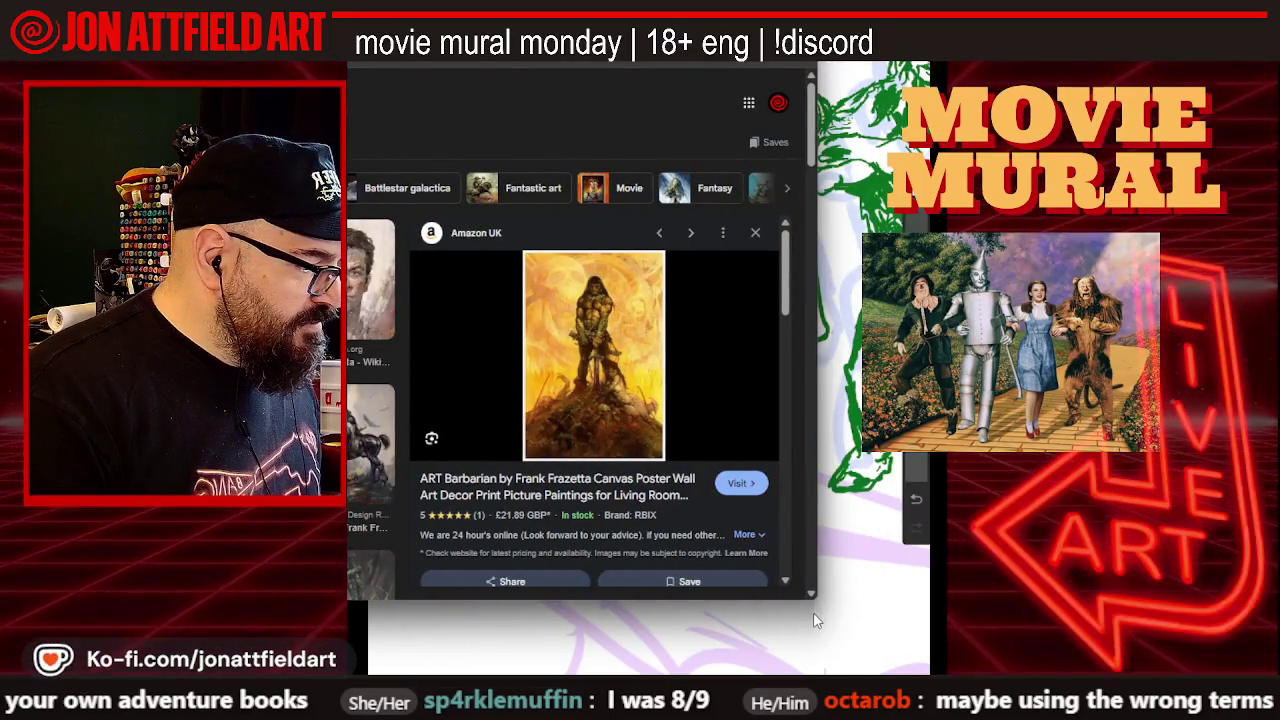
left_click_drag(815, 598, 945, 675)
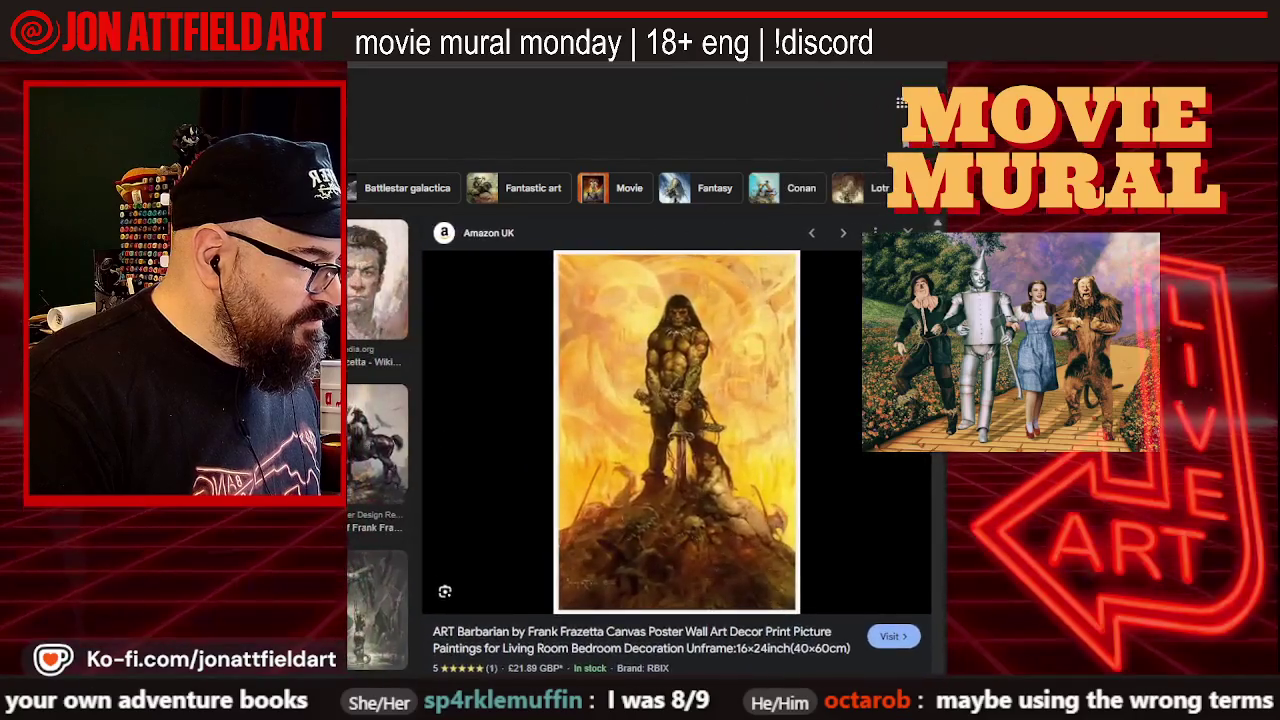
scroll(640, 400, "down", 1)
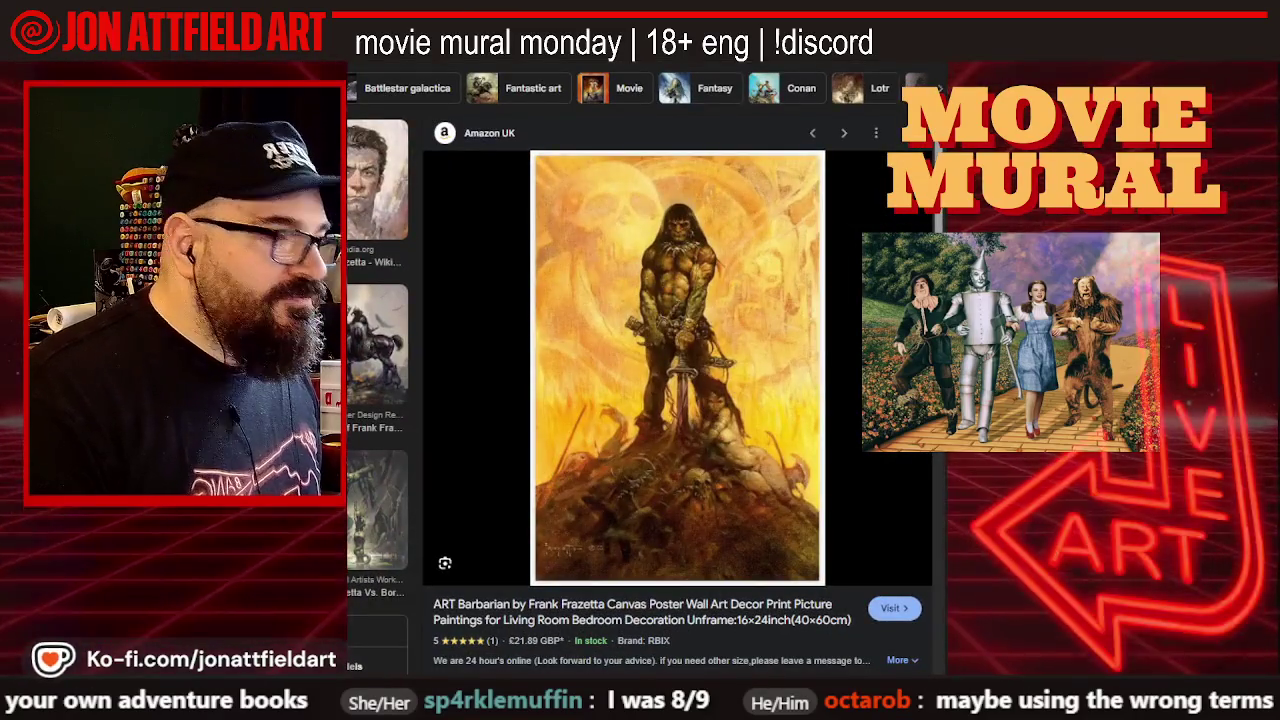
key("Right")
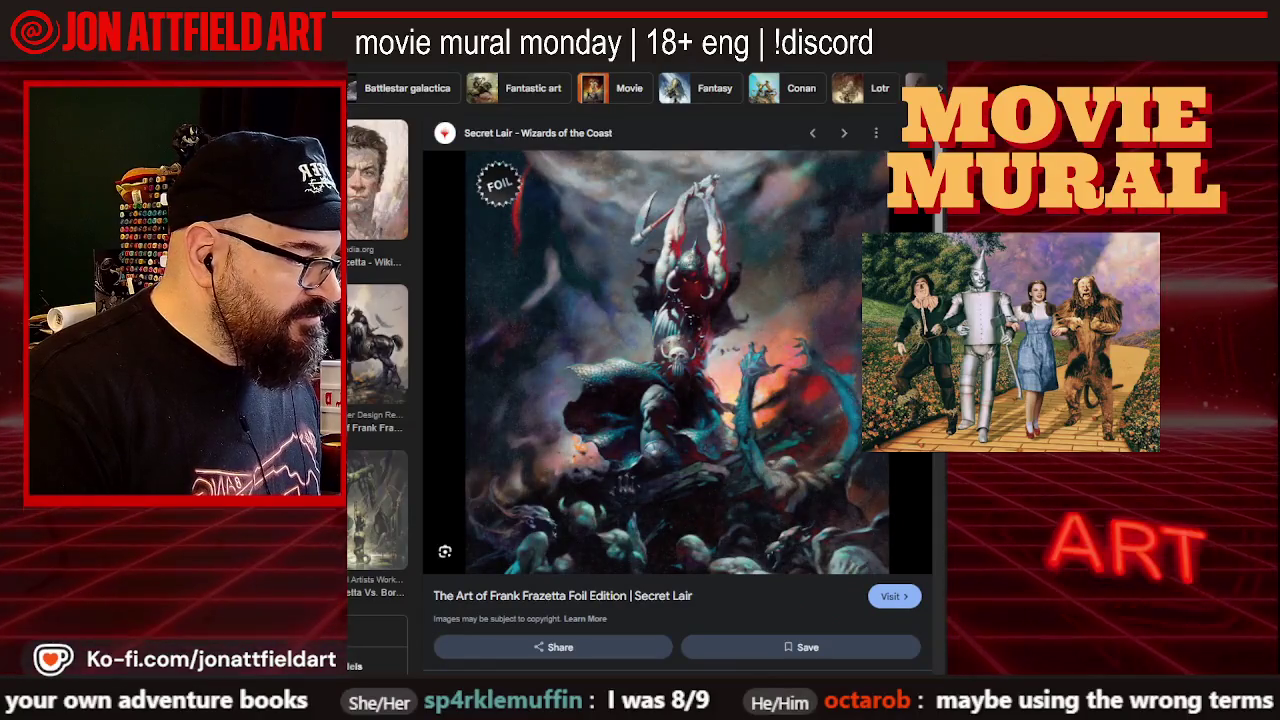
key("Right")
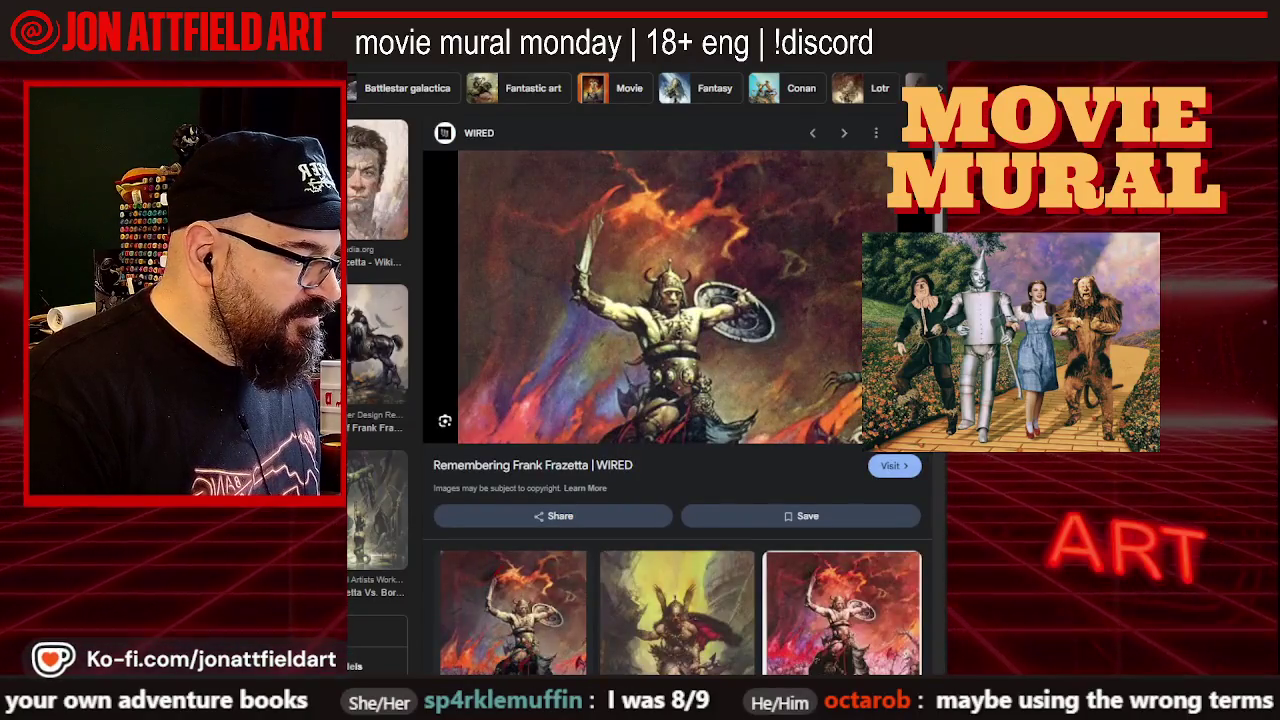
Preview the Death Dealer painting, advance to the orange-planet painting, then close the preview
left_click(355, 367)
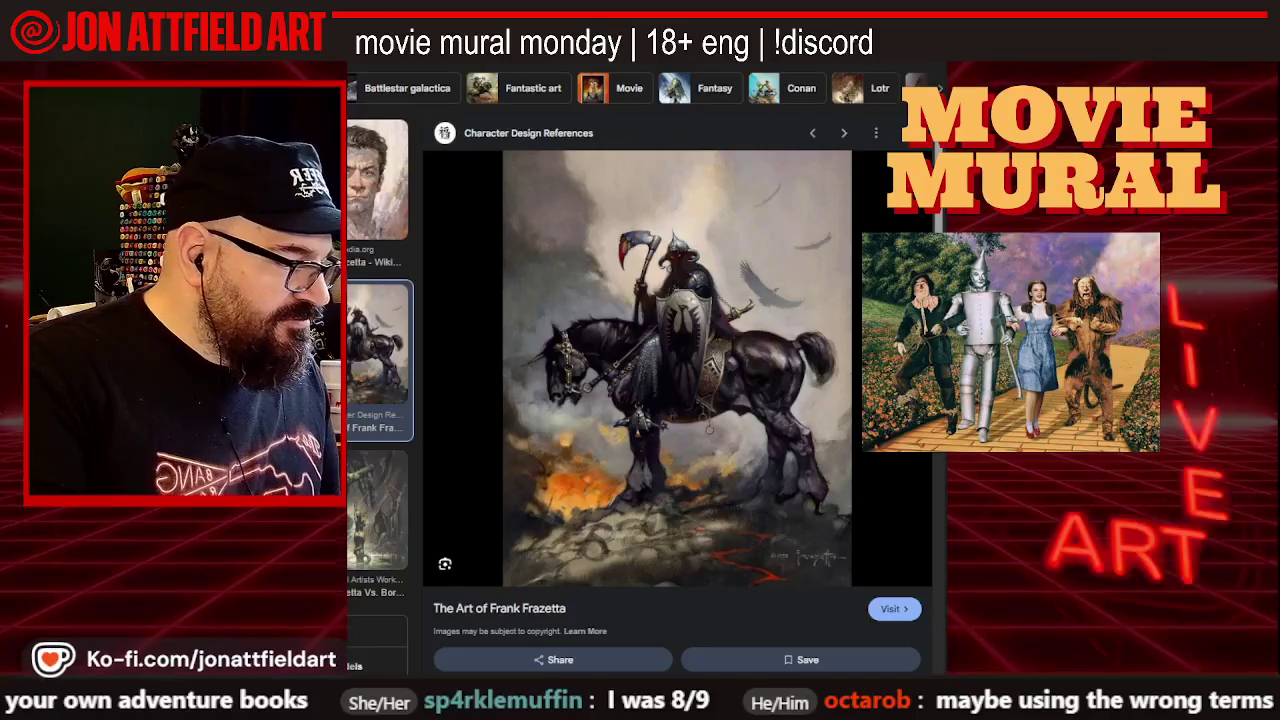
key("Right")
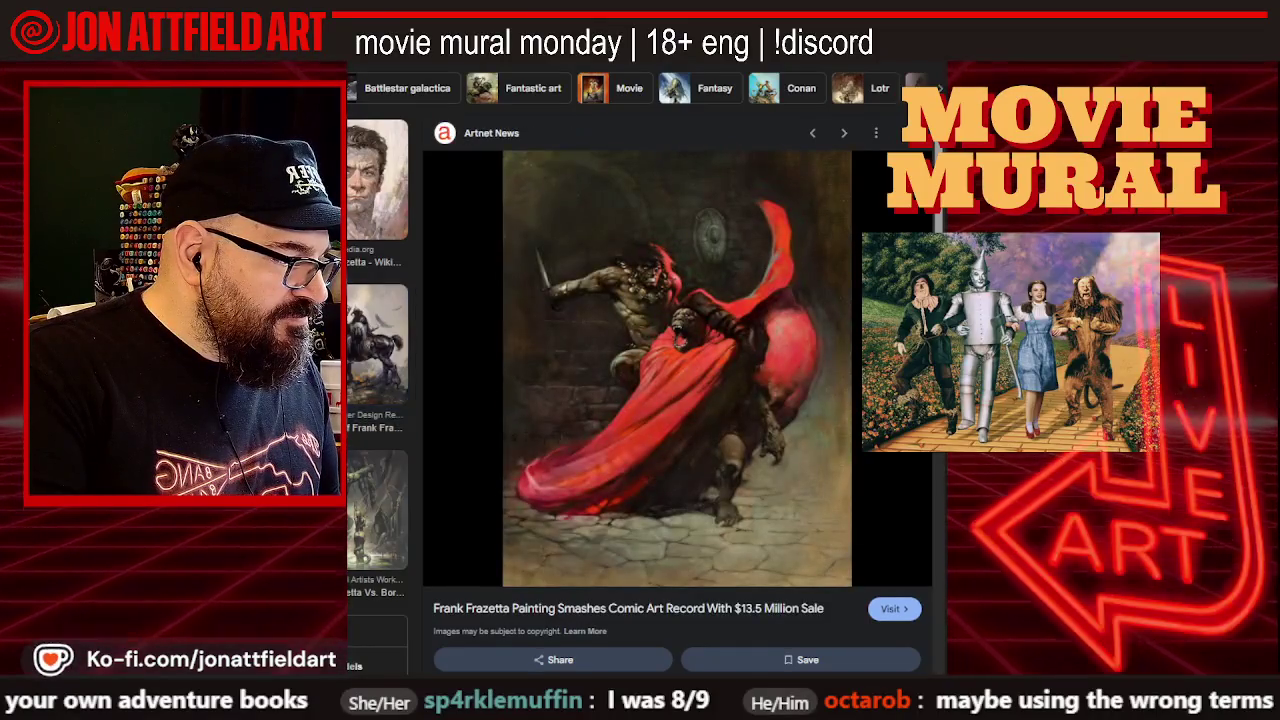
scroll(677, 380, "down", 2)
scroll(377, 370, "down", 3)
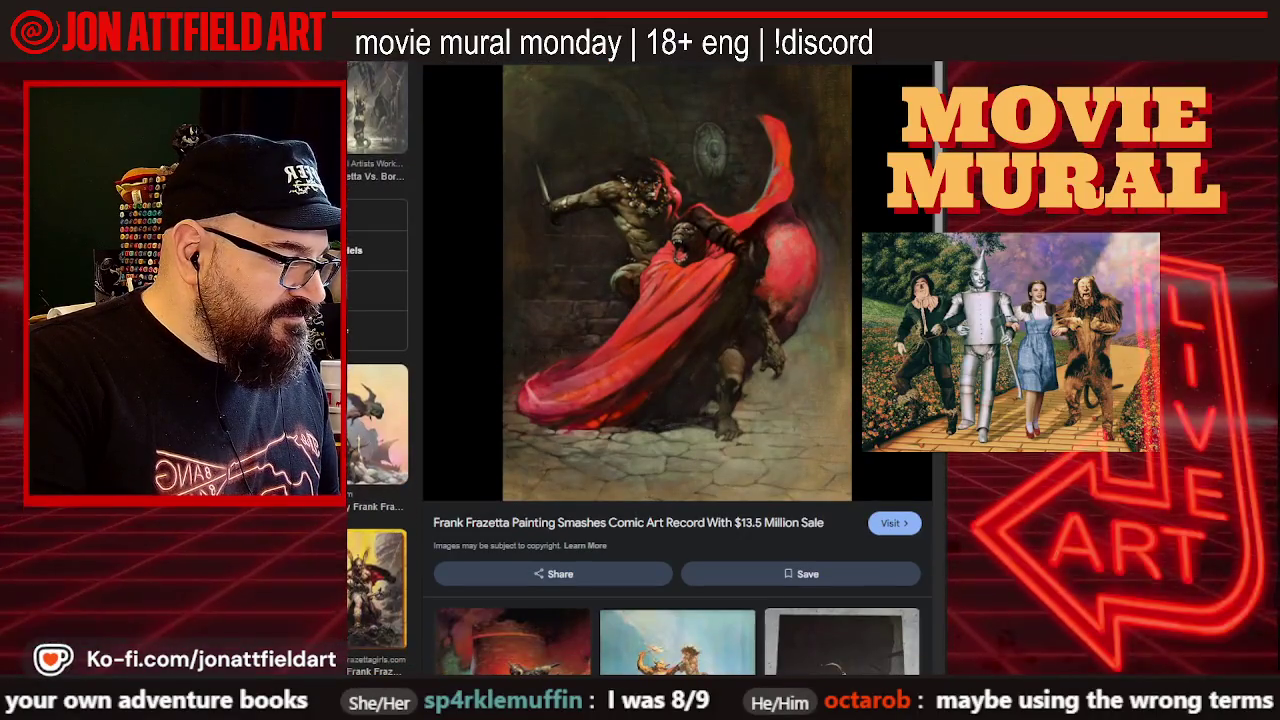
key("Right")
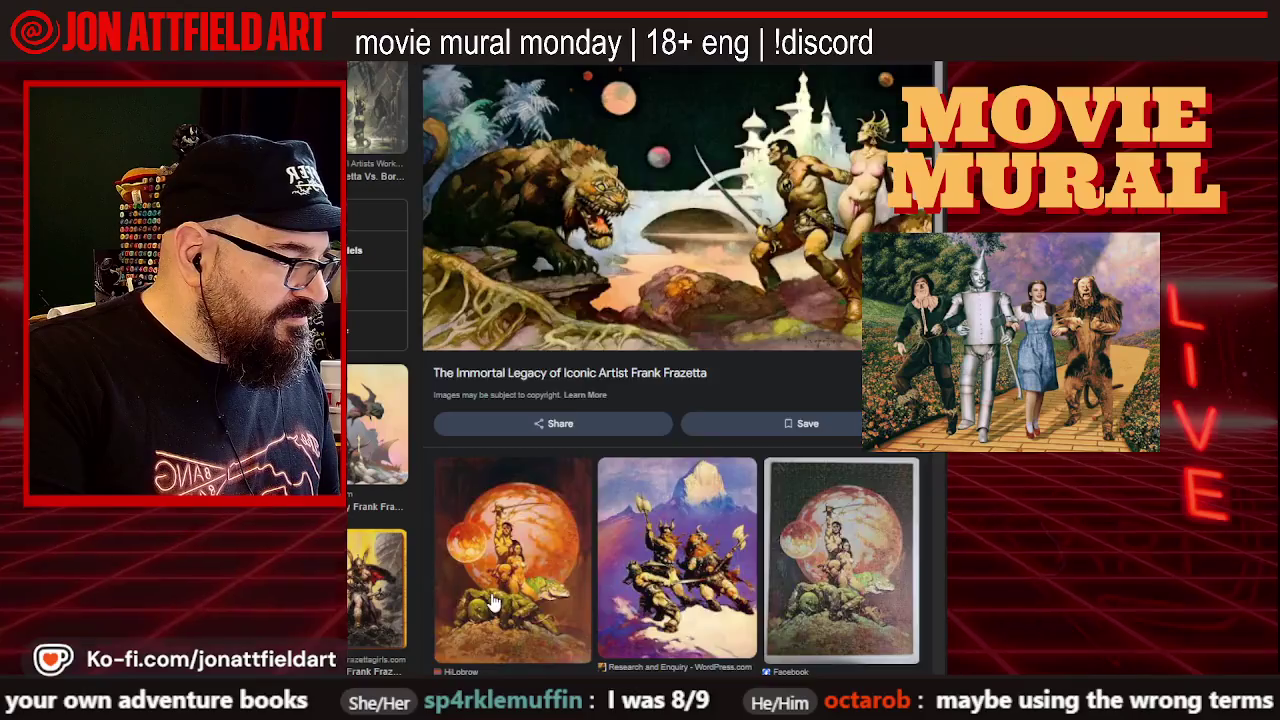
left_click(491, 594)
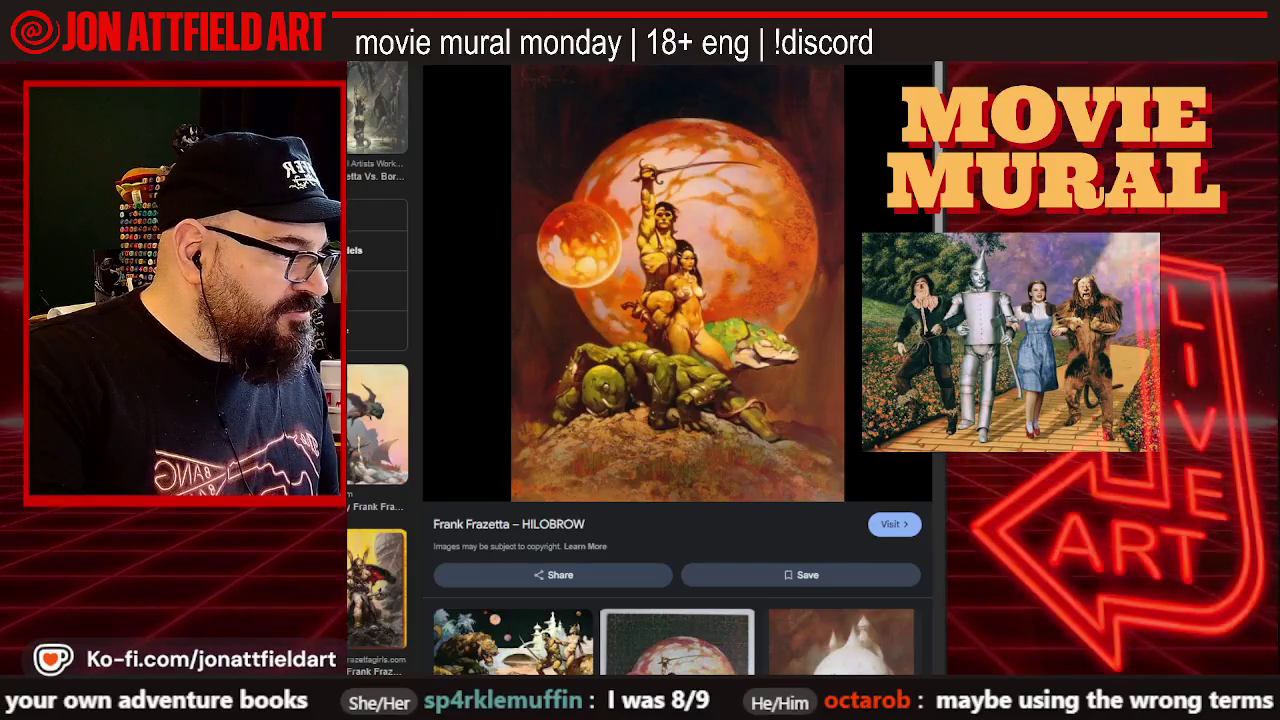
key("Escape")
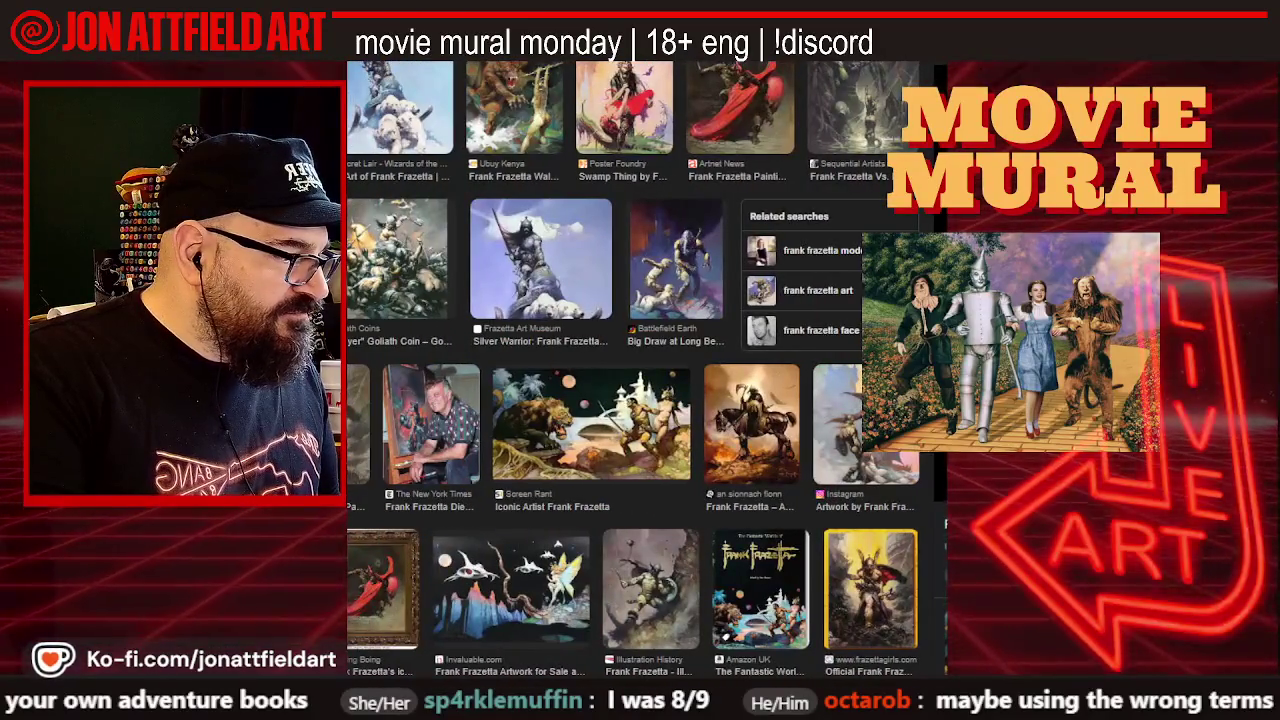
Re-run the Frazetta search, then go back to the Frazetta book shopping results
key("slash")
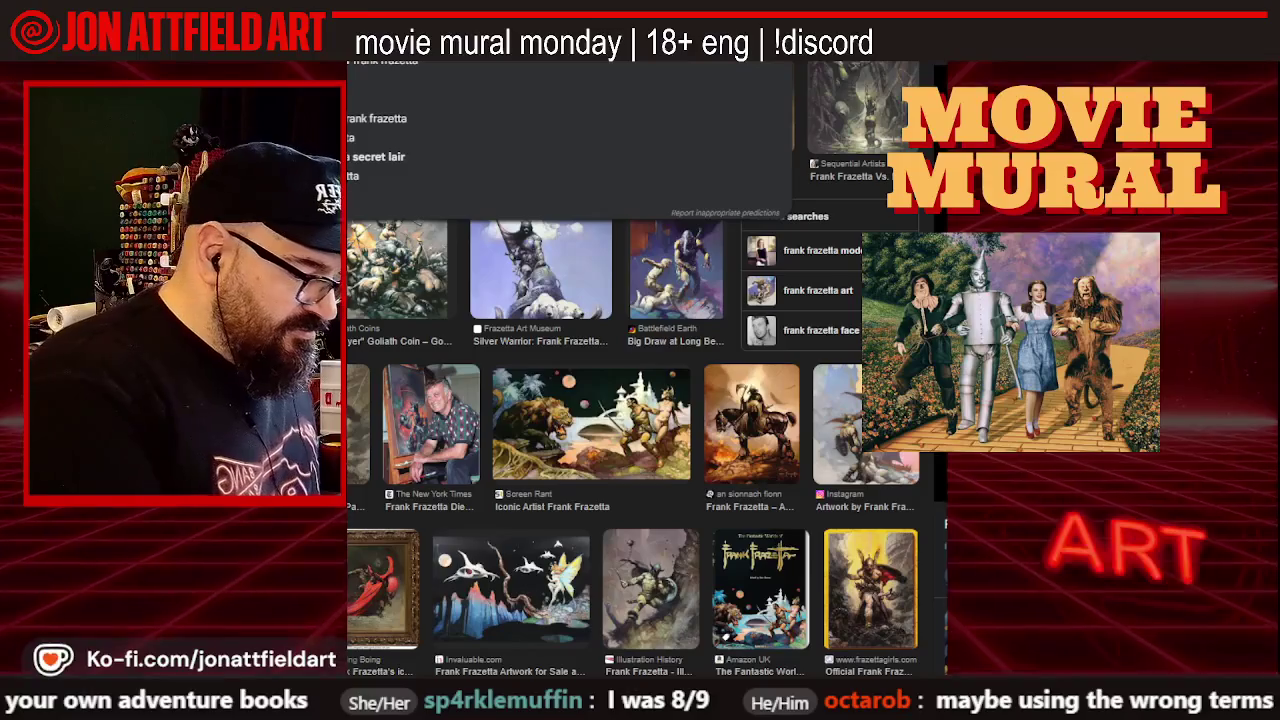
type("rank frazetta")
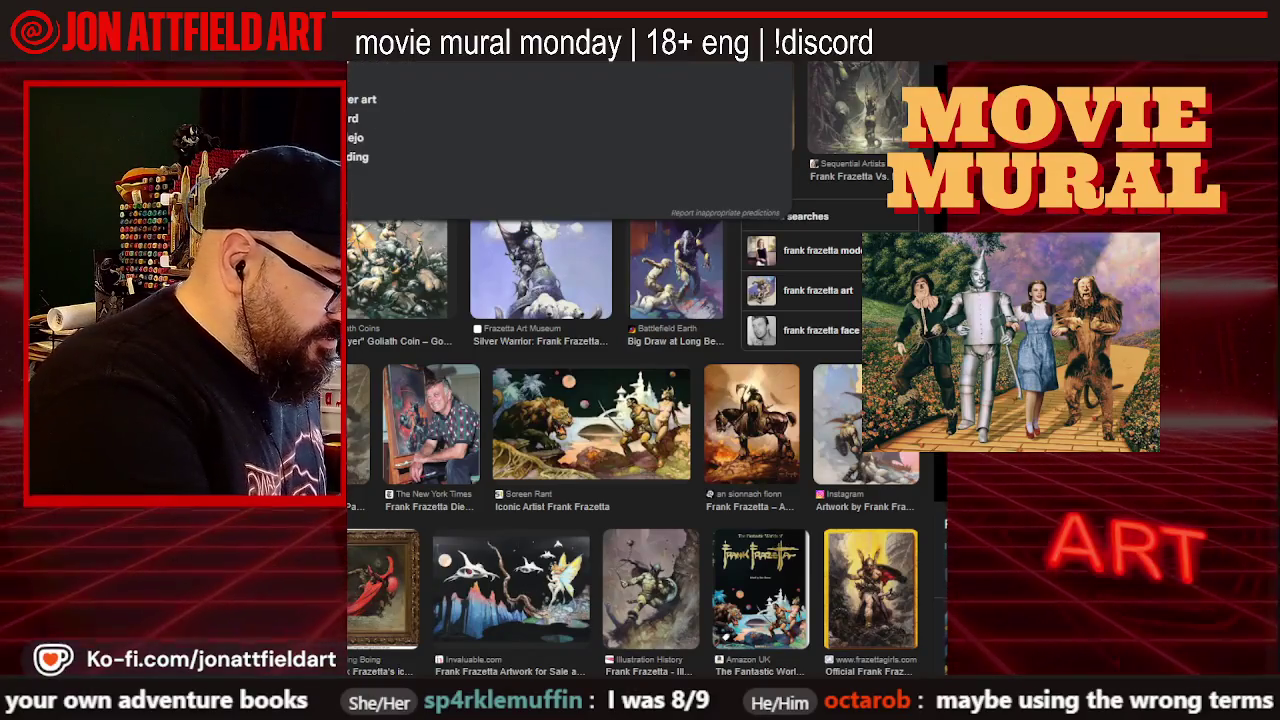
key("Return")
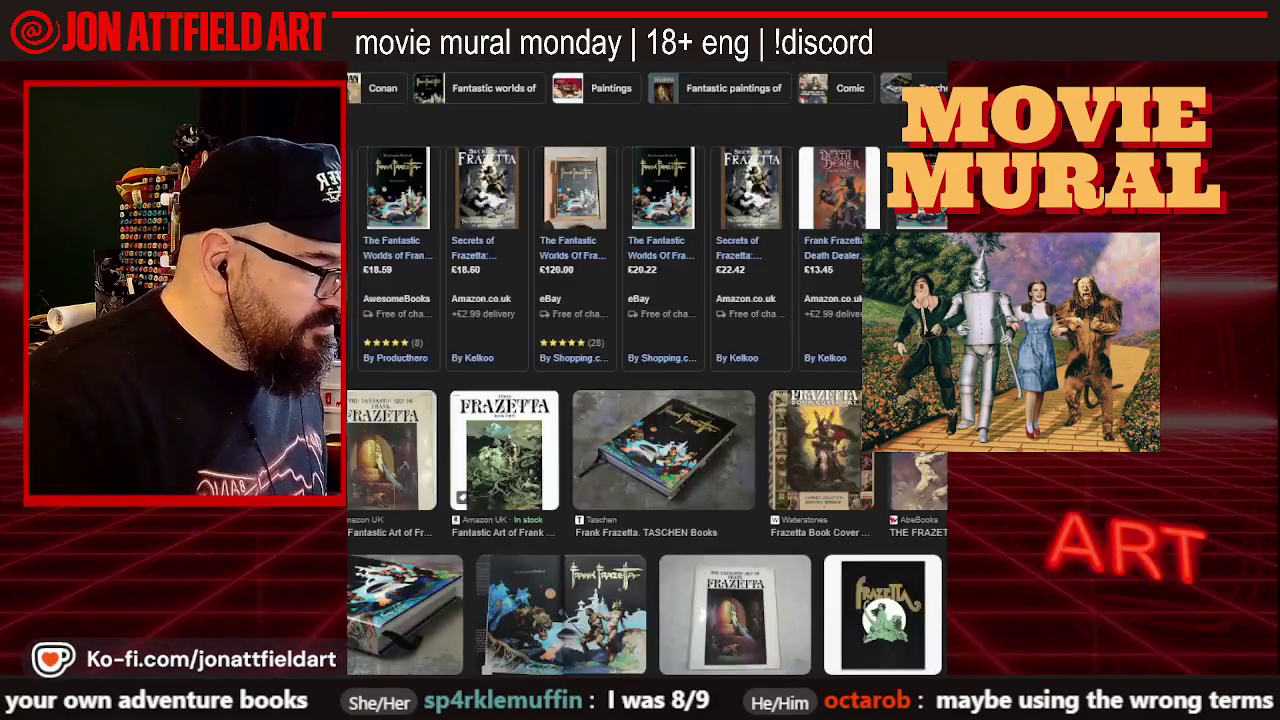
key("alt+Left")
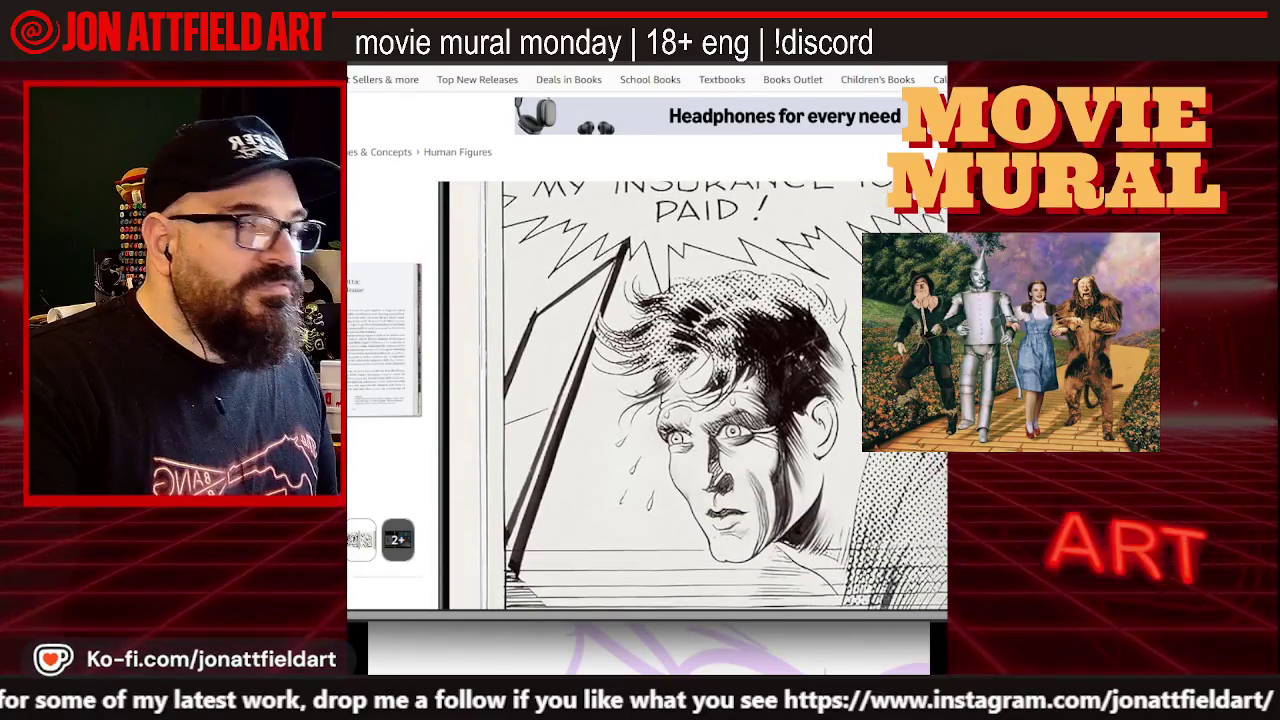
Enlarge the Frazetta book's sample spread and page to the next spread
left_click(517, 313)
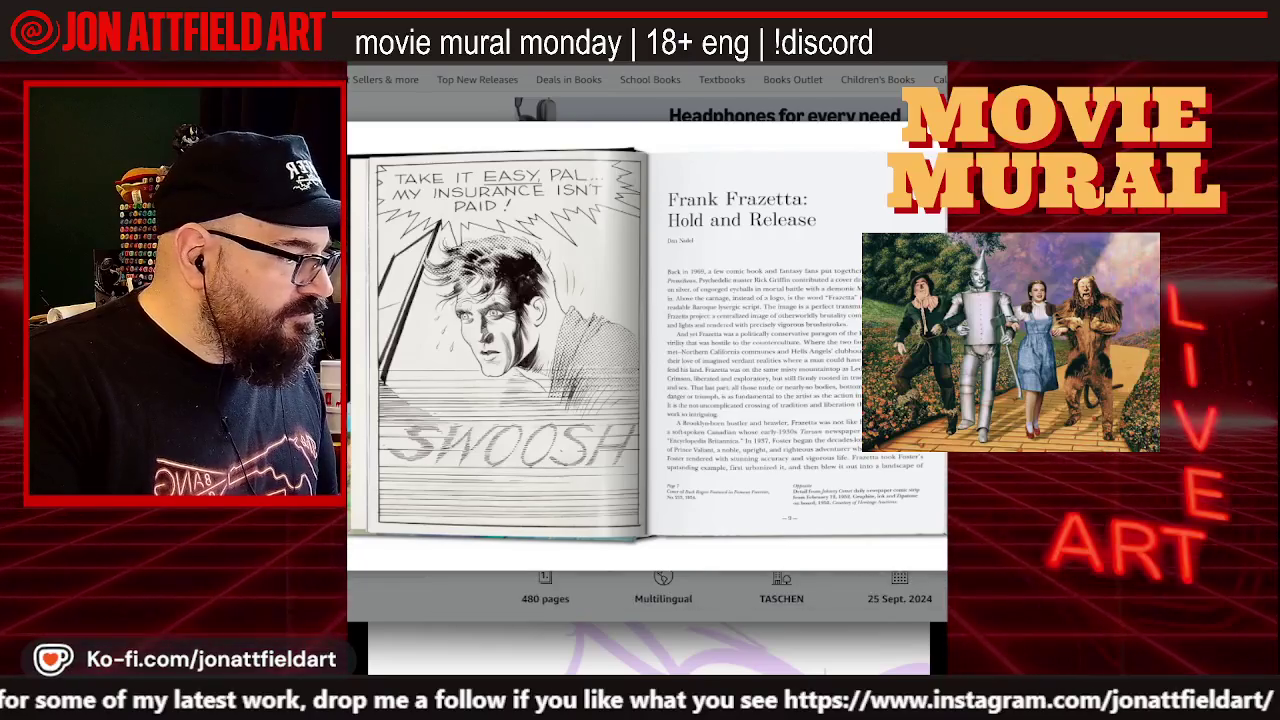
key("Right")
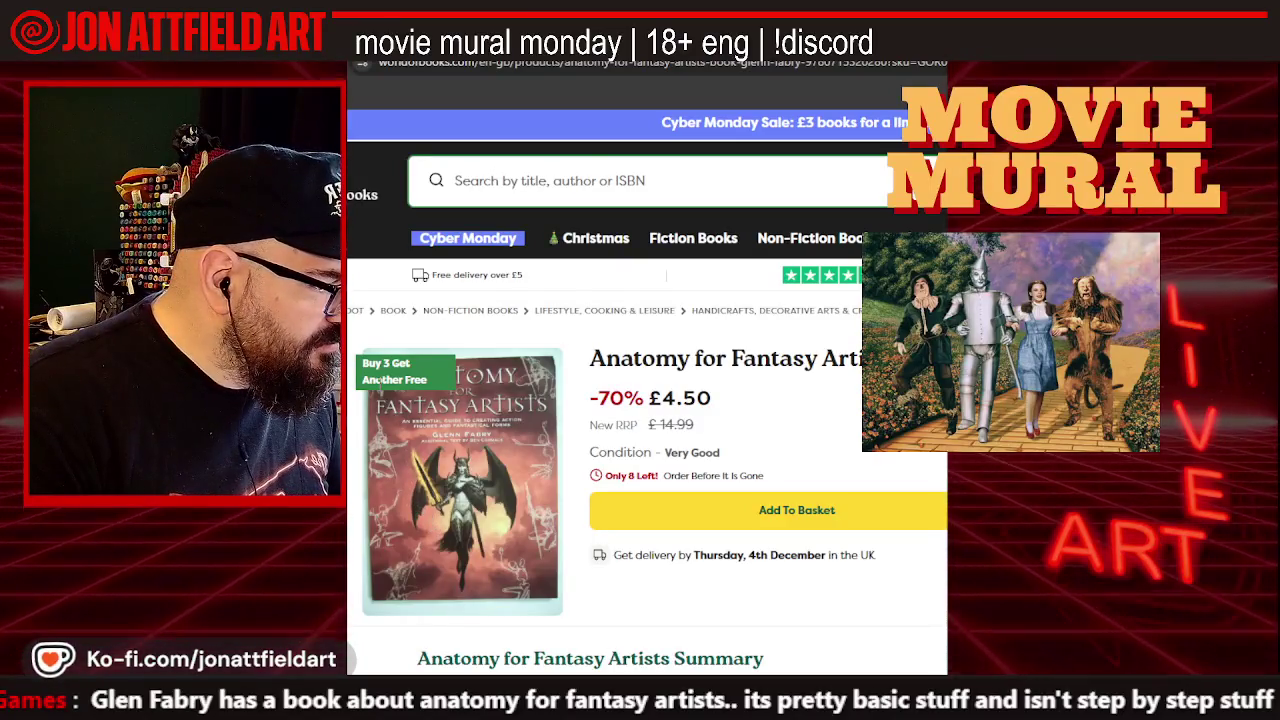
Scroll through the Anatomy for Fantasy Artists product page in World of Books
scroll(429, 470, "down", 1)
scroll(432, 480, "down", 1)
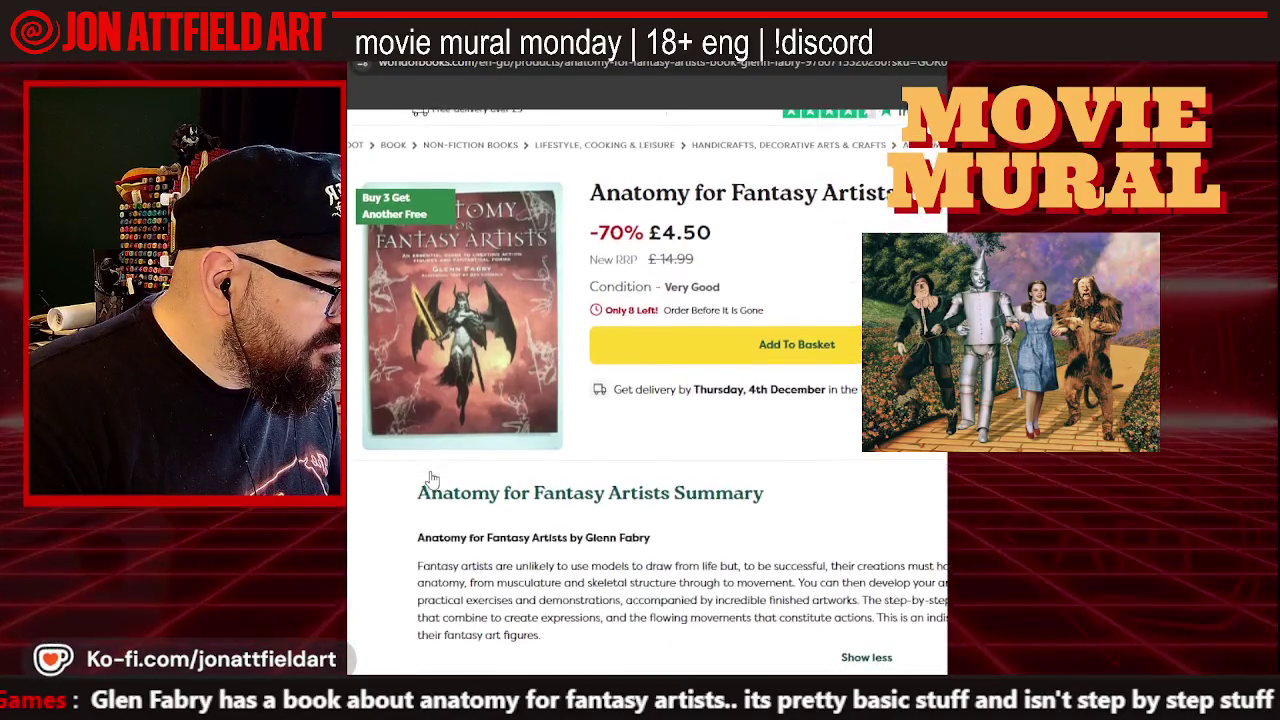
scroll(435, 485, "up", 2)
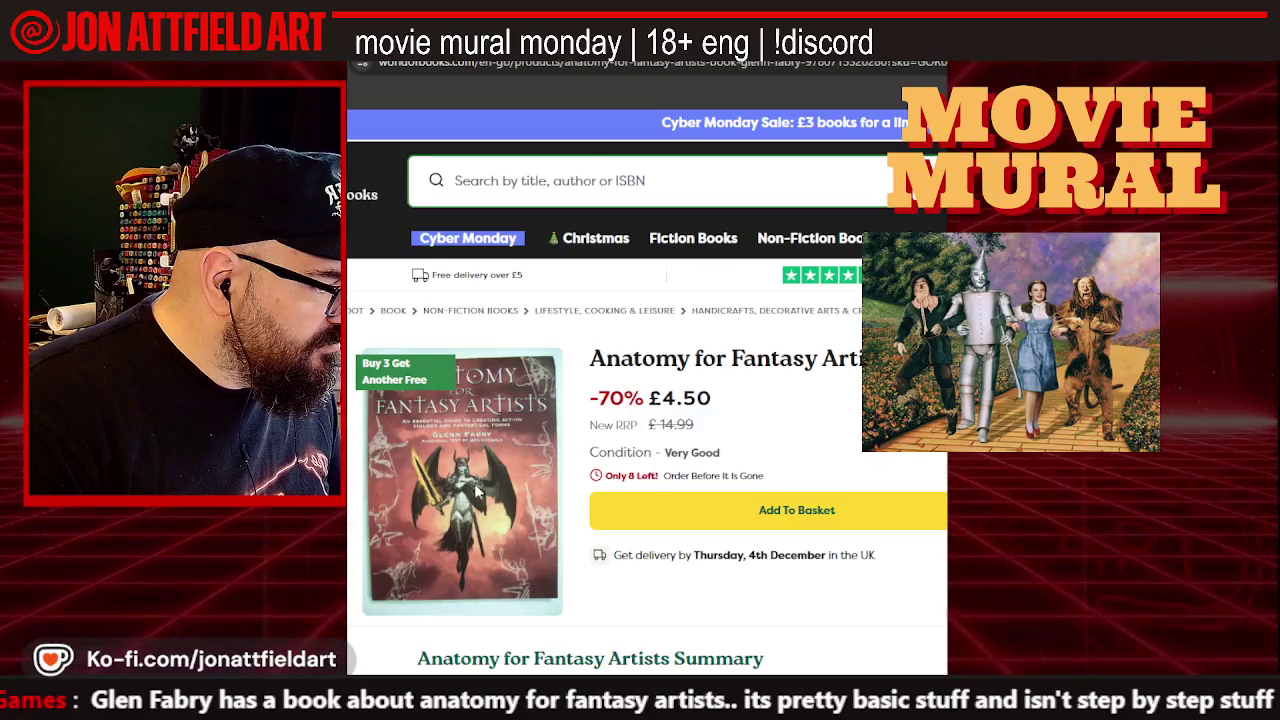
scroll(478, 493, "down", 3)
scroll(478, 493, "down", 2)
scroll(470, 497, "up", 4)
scroll(440, 508, "up", 2)
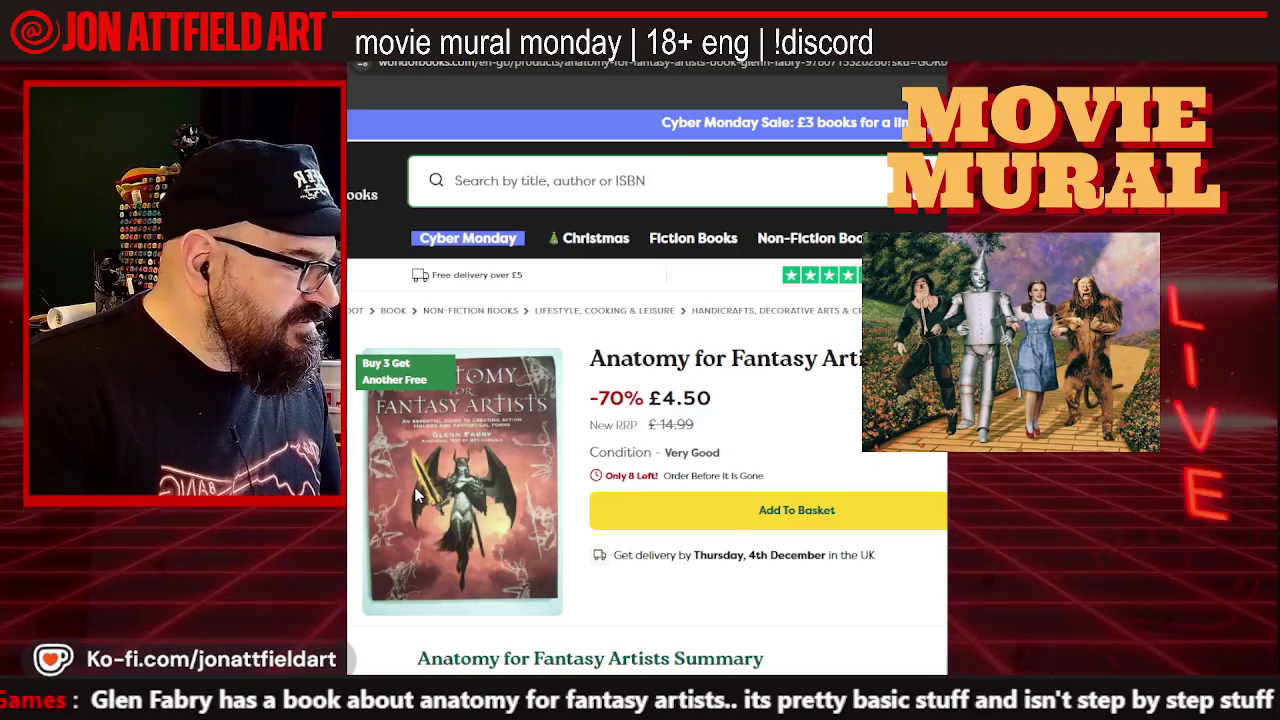
Bring up and dismiss the book cover's menu, then go back to the Glen Fabry results
right_click(418, 486)
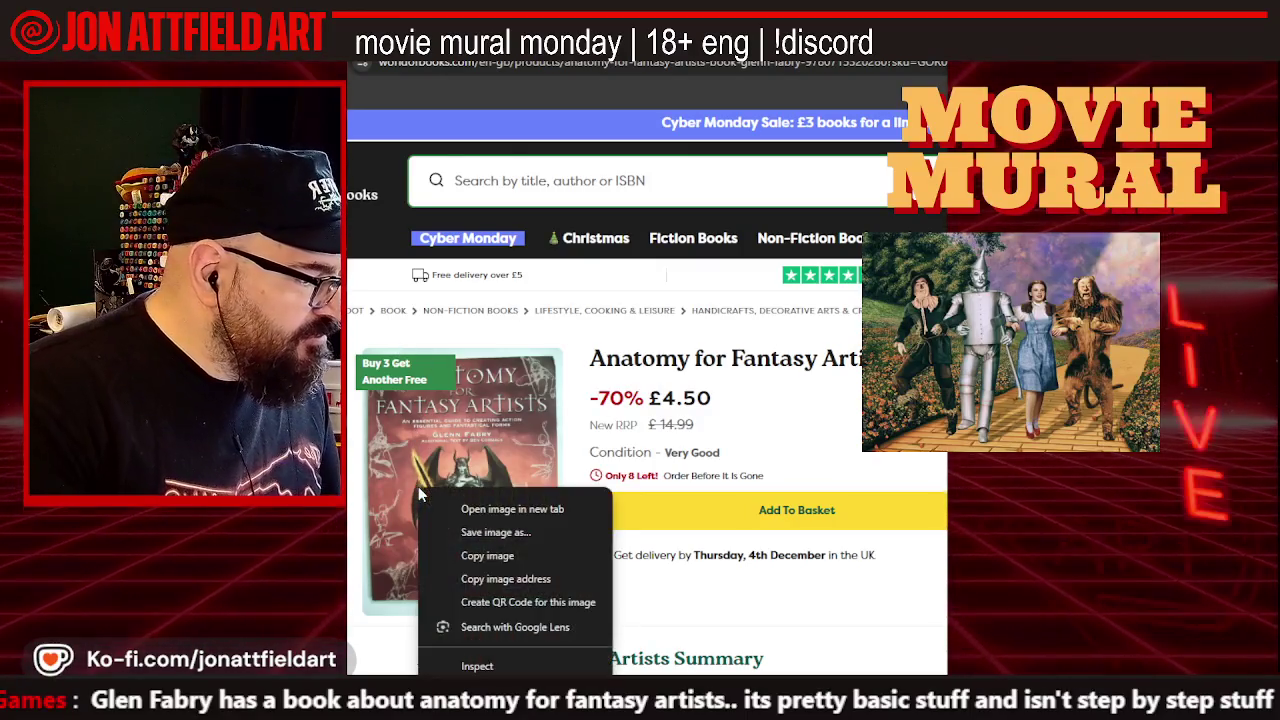
left_click(390, 468)
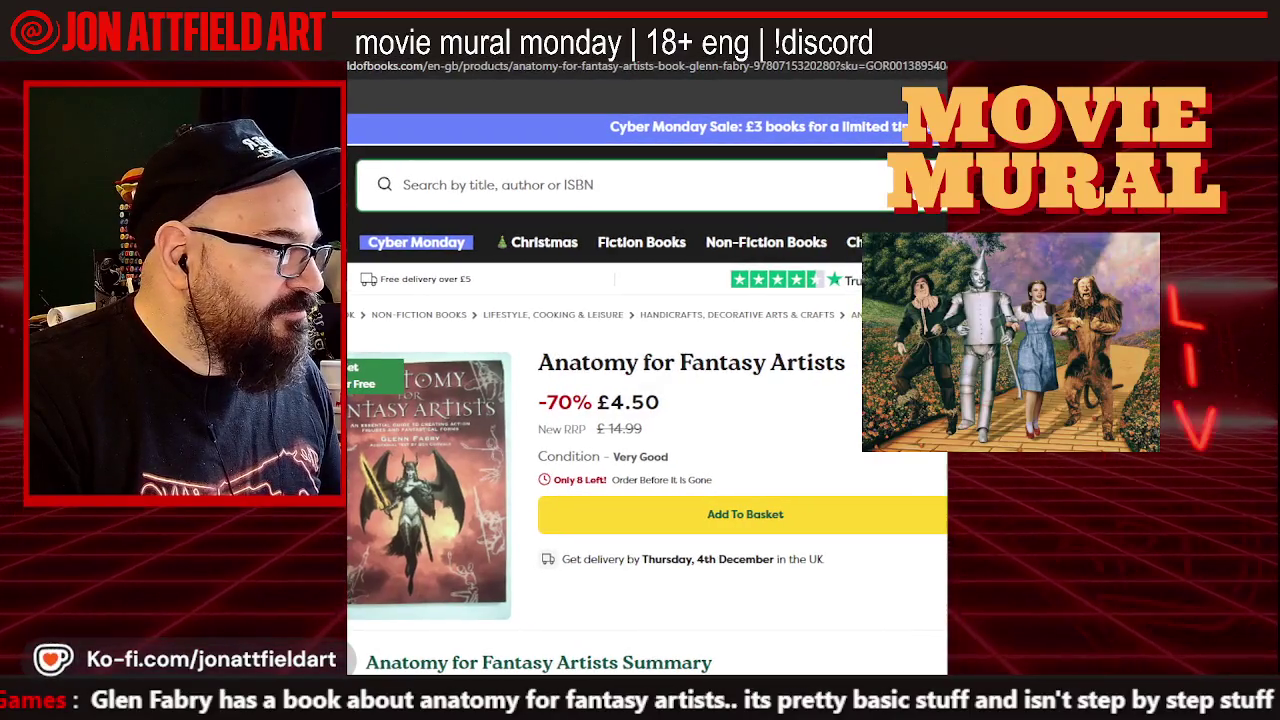
key("alt+Left")
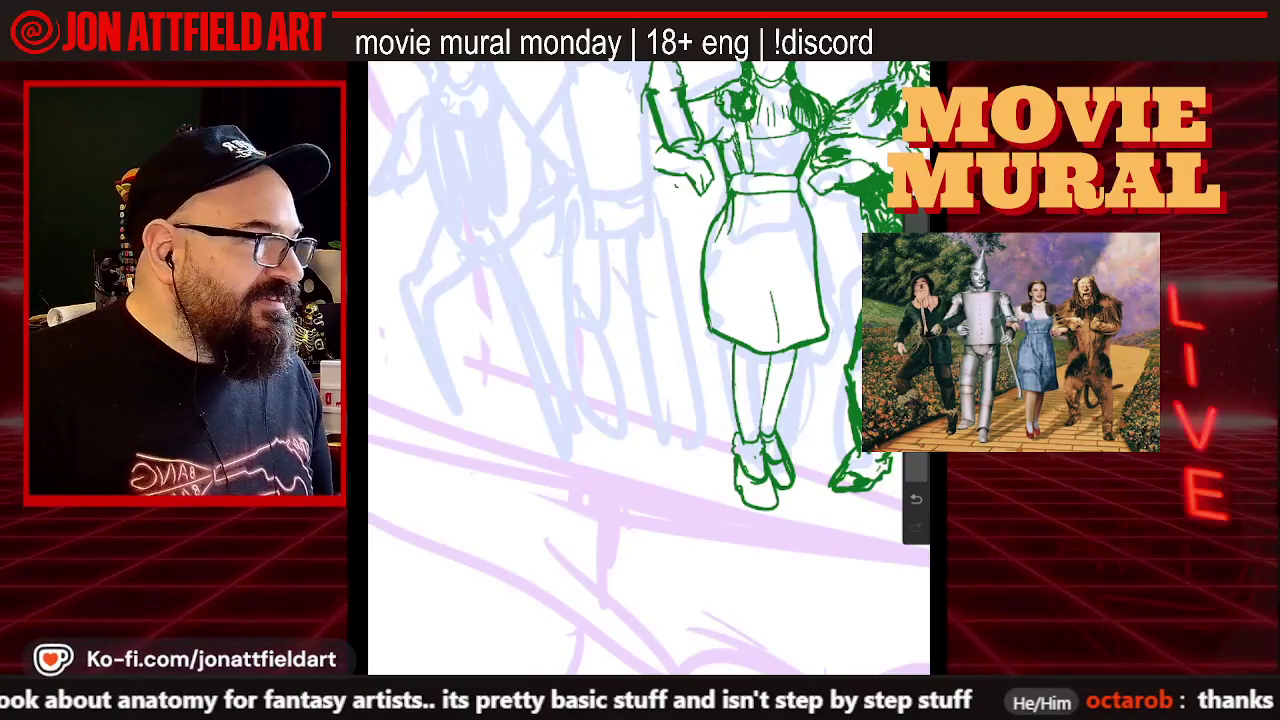
Zoom in and out around the green Dorothy and Lion line art to inspect the inking
scroll(649, 368, "down", 3)
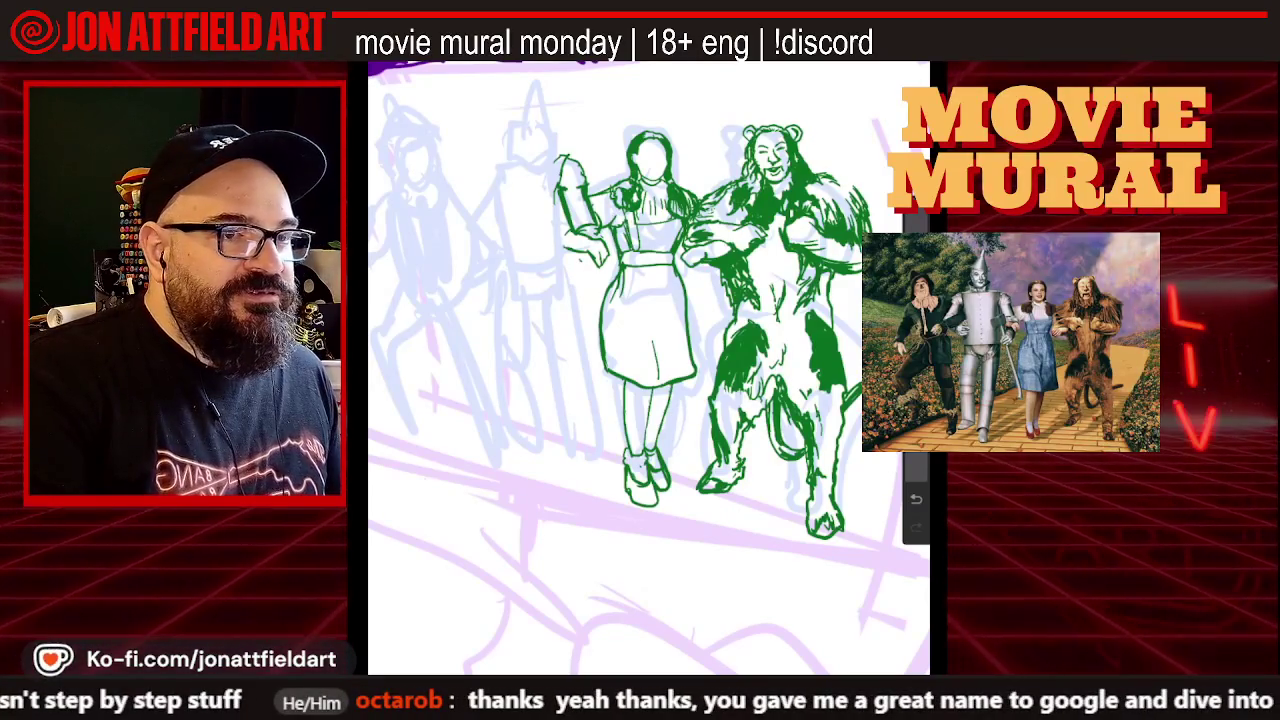
scroll(650, 330, "up", 5)
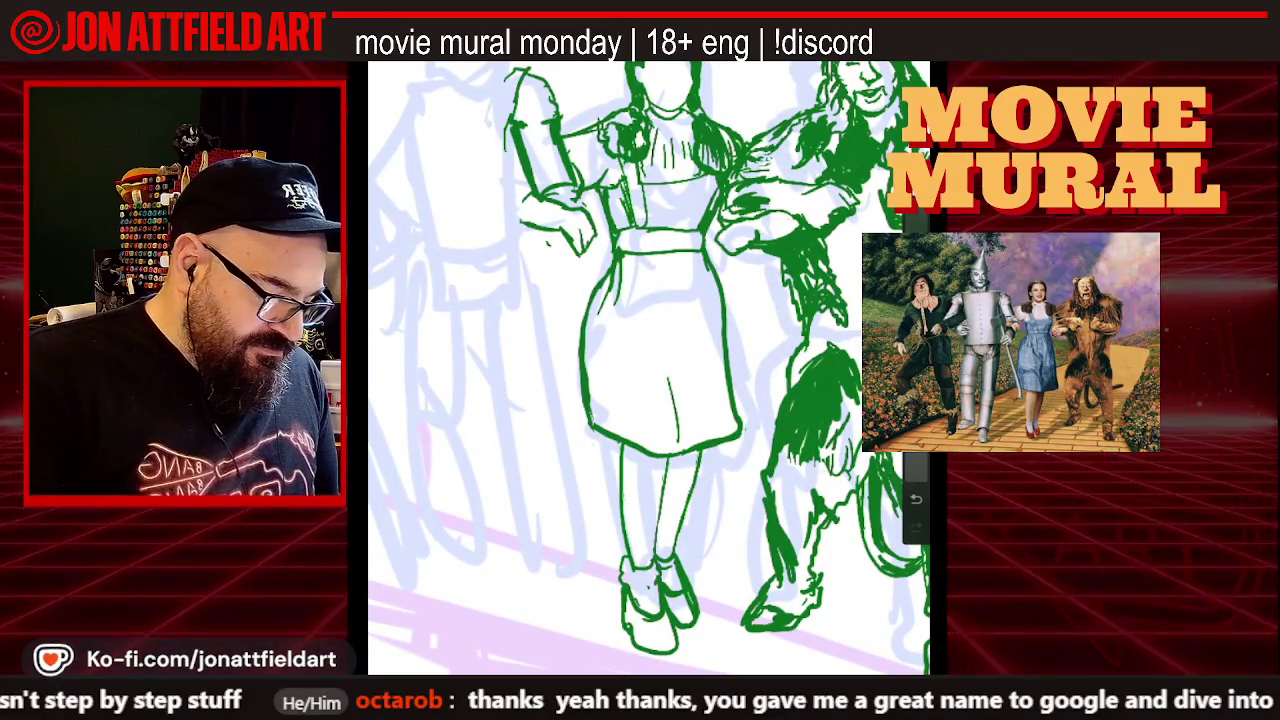
scroll(650, 370, "down", 3)
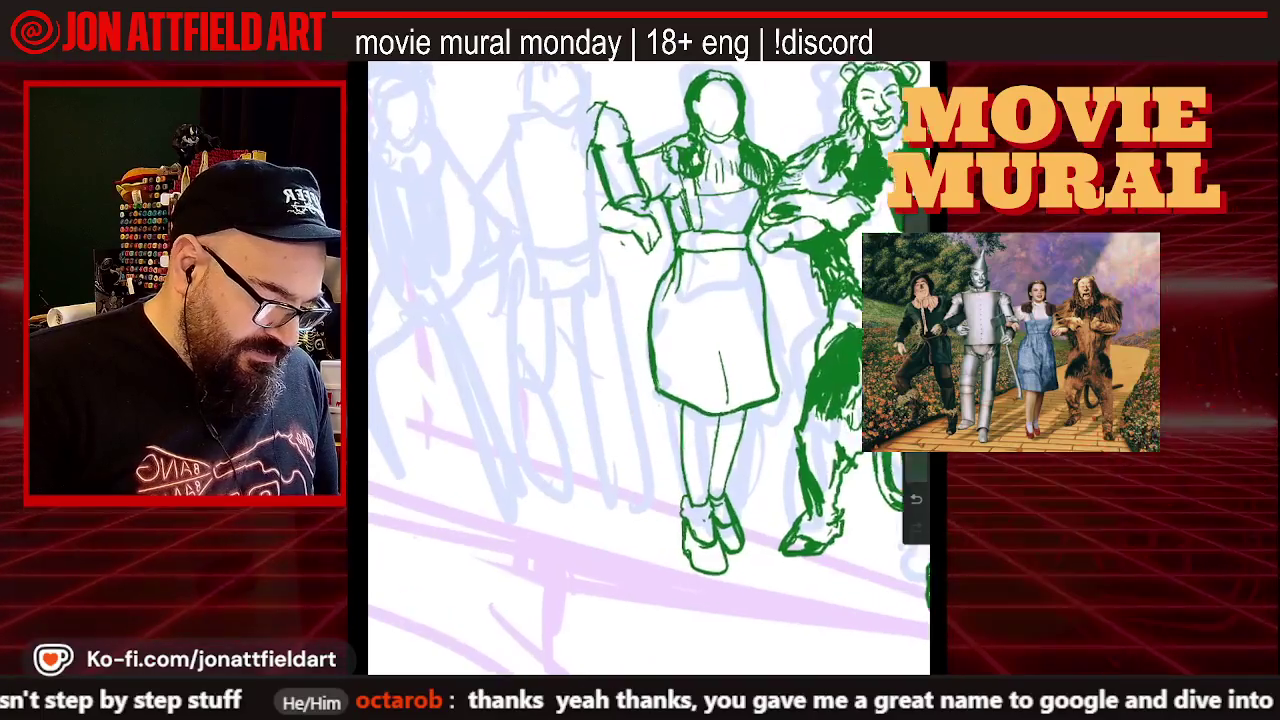
scroll(650, 370, "up", 5)
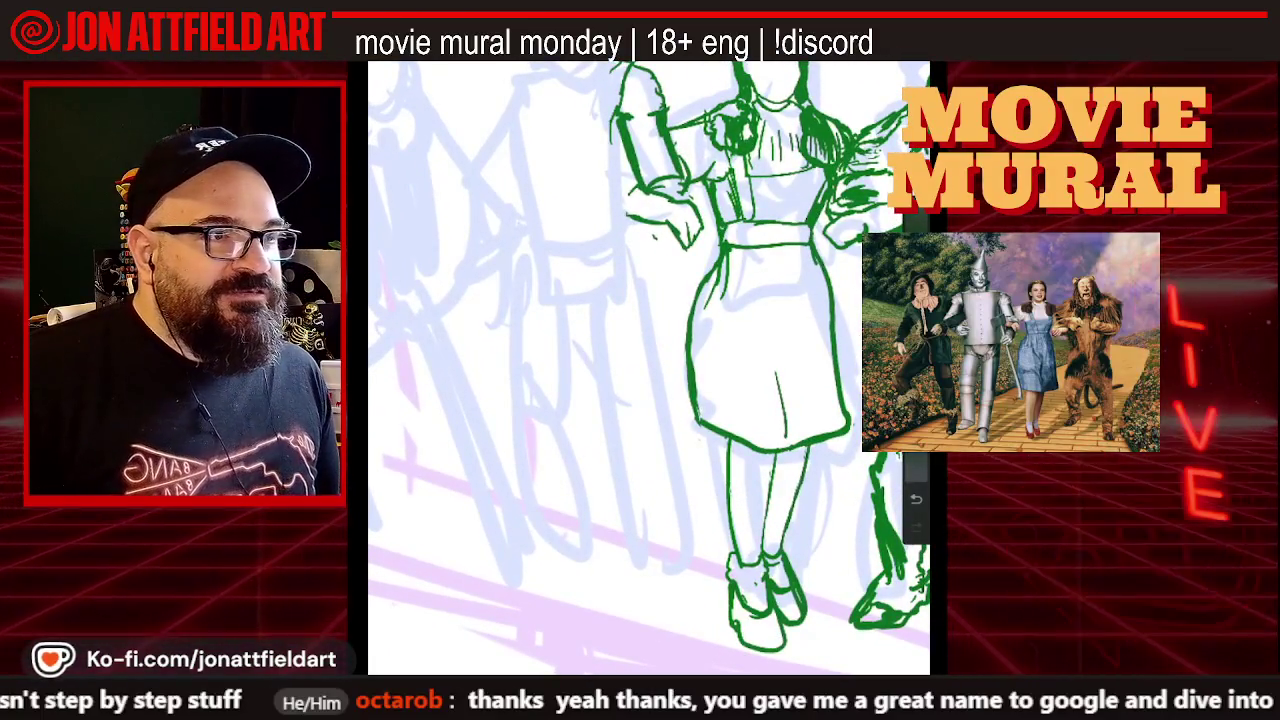
scroll(650, 370, "down", 3)
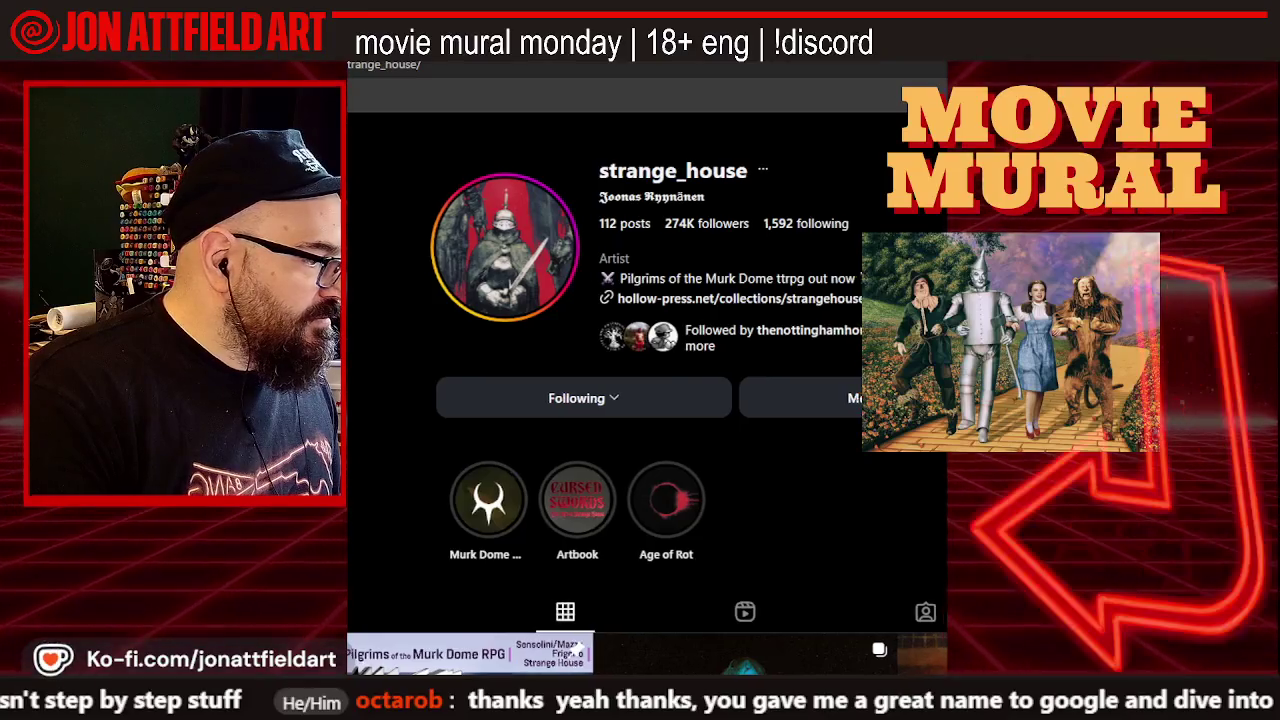
Resize the browser so the Instagram profile fits, then open the Age of Rot post
left_click_drag(955, 213, 860, 213)
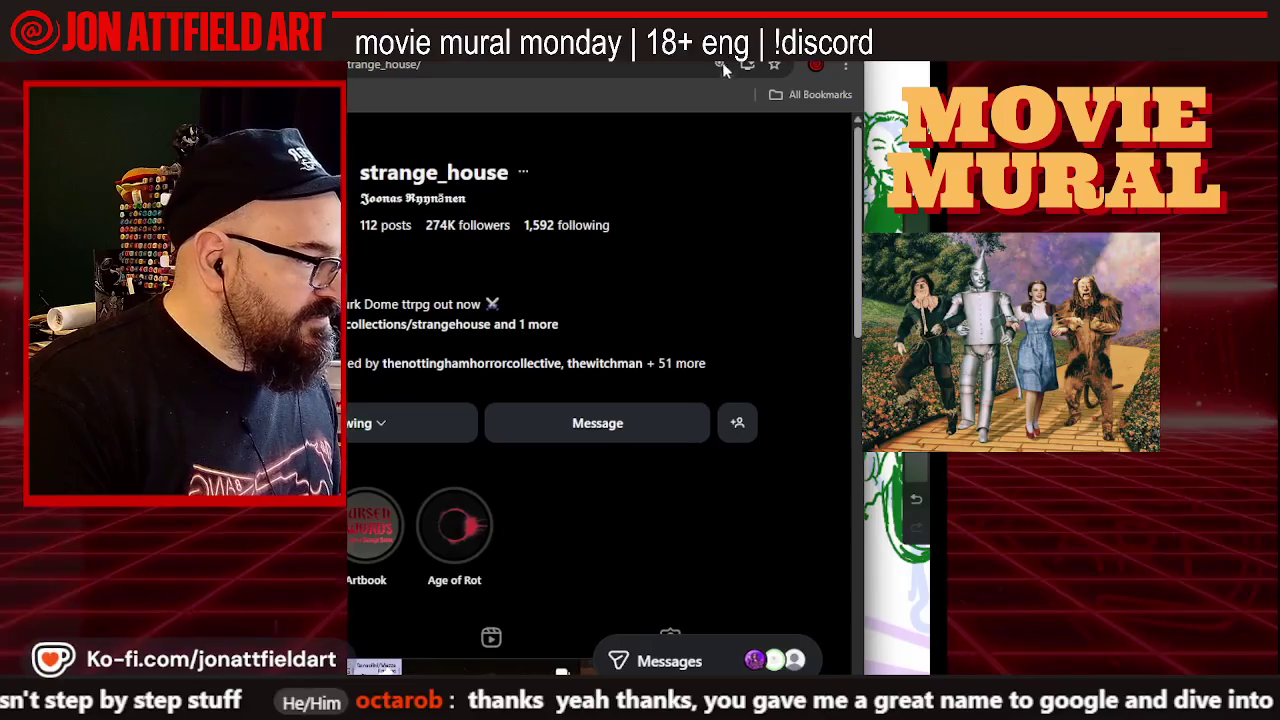
left_click_drag(861, 90, 943, 90)
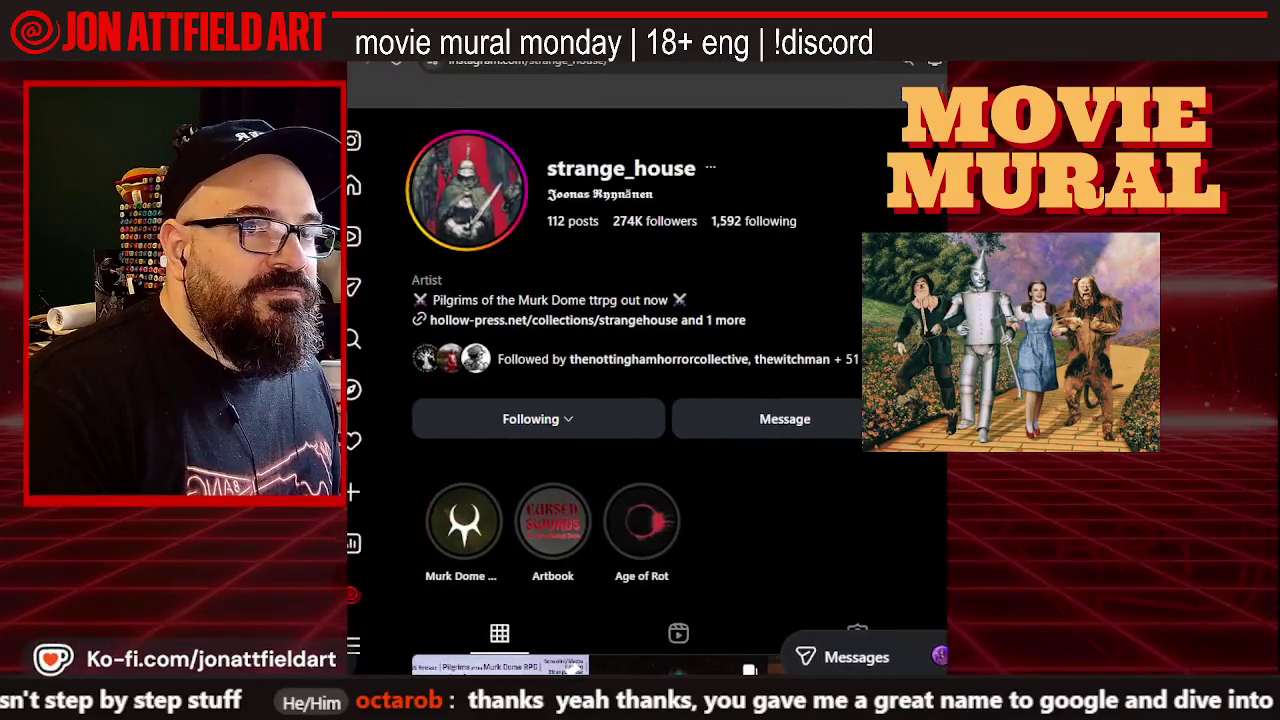
scroll(803, 446, "down", 5)
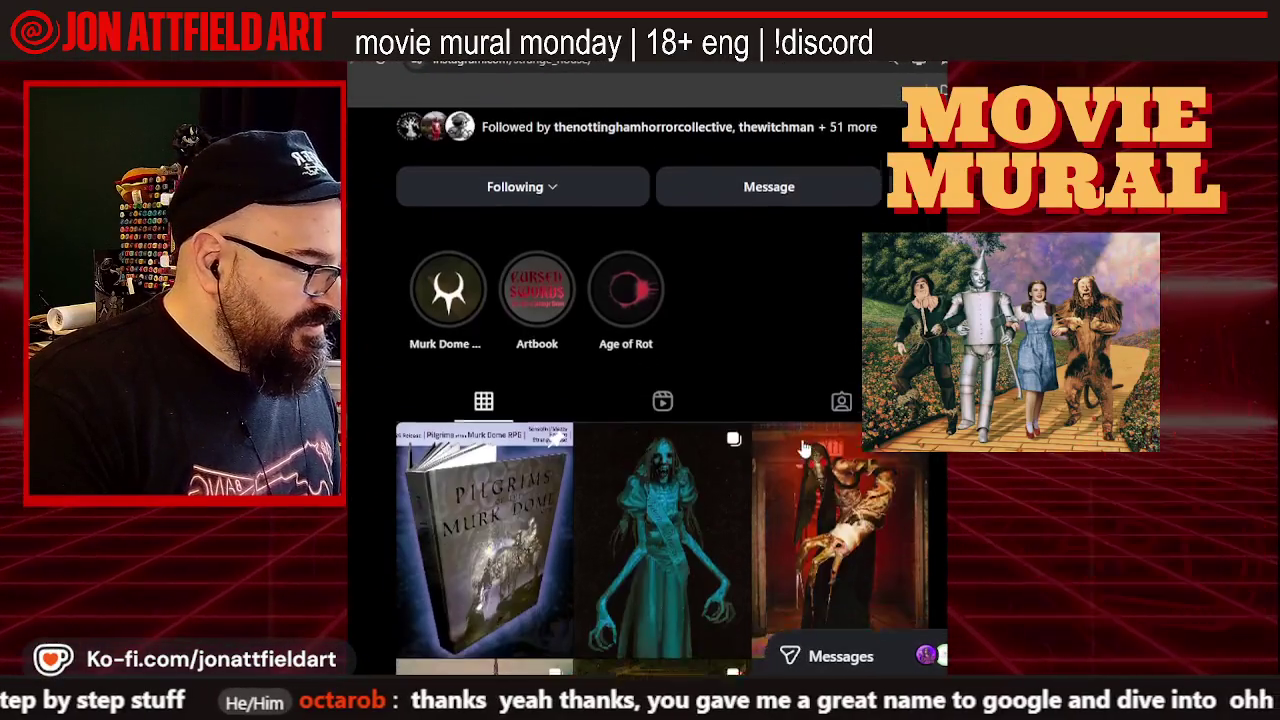
scroll(803, 446, "down", 1)
scroll(797, 420, "down", 1)
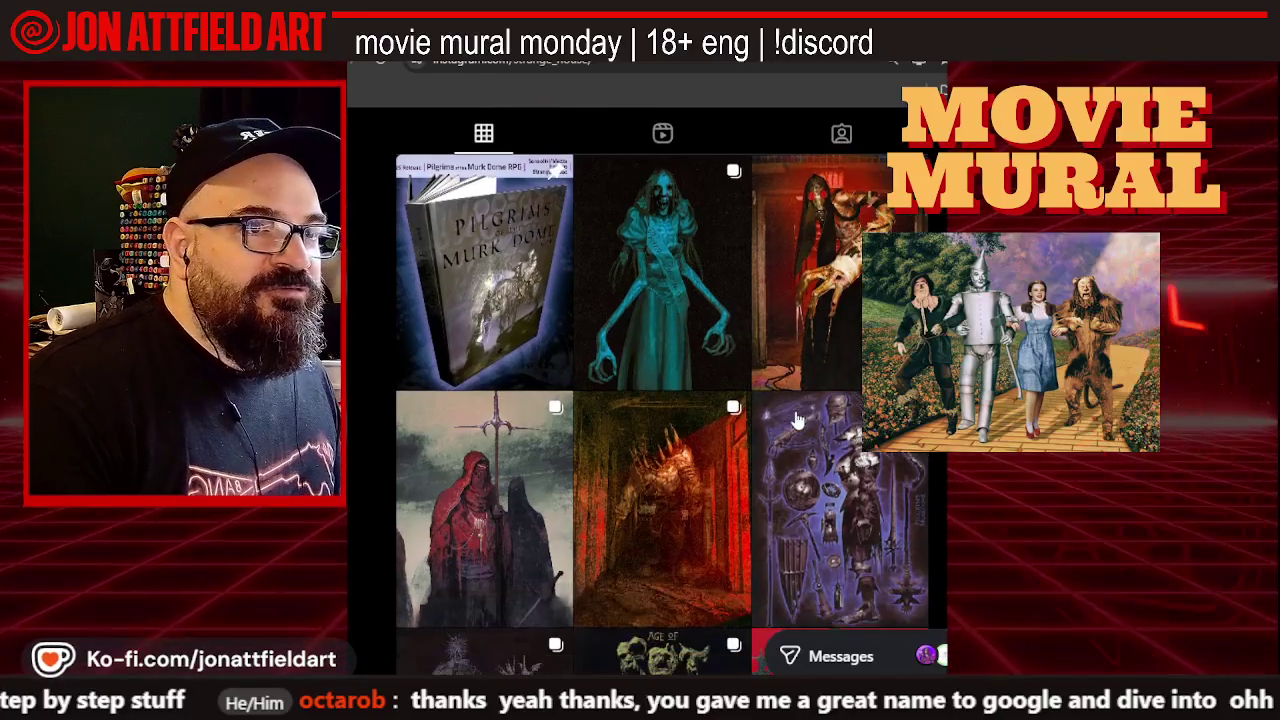
scroll(799, 419, "down", 2)
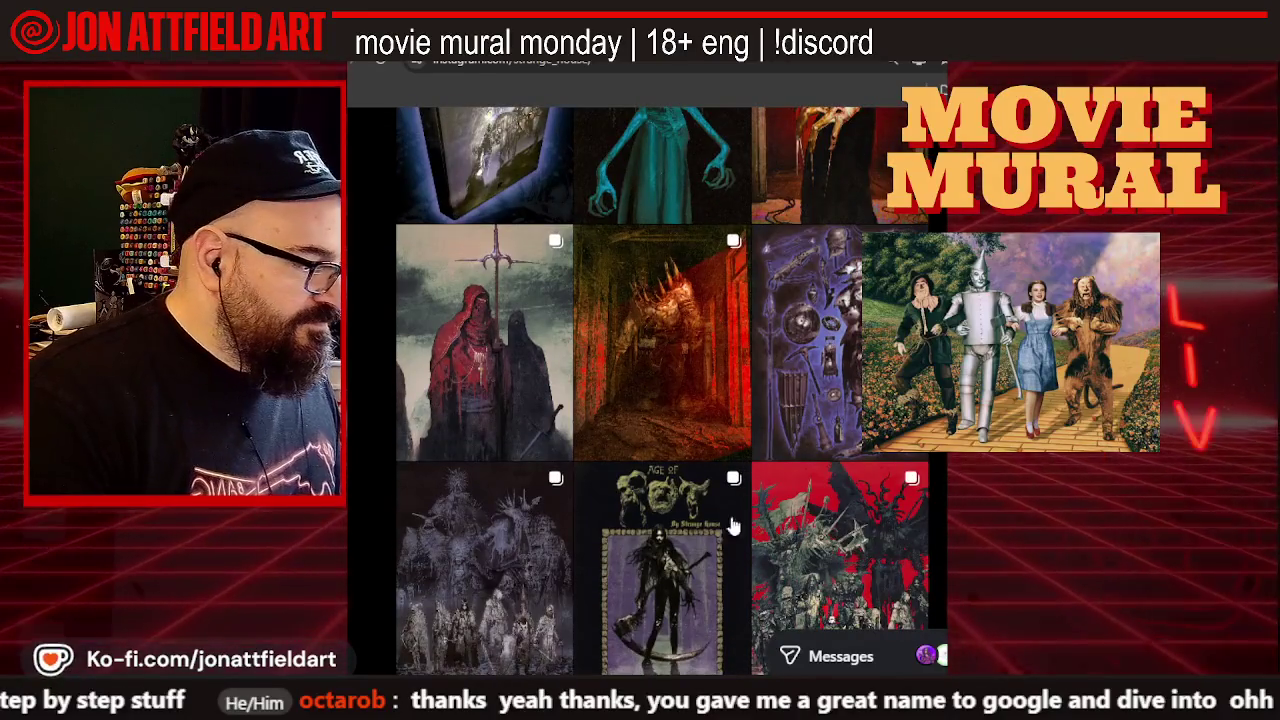
left_click(699, 547)
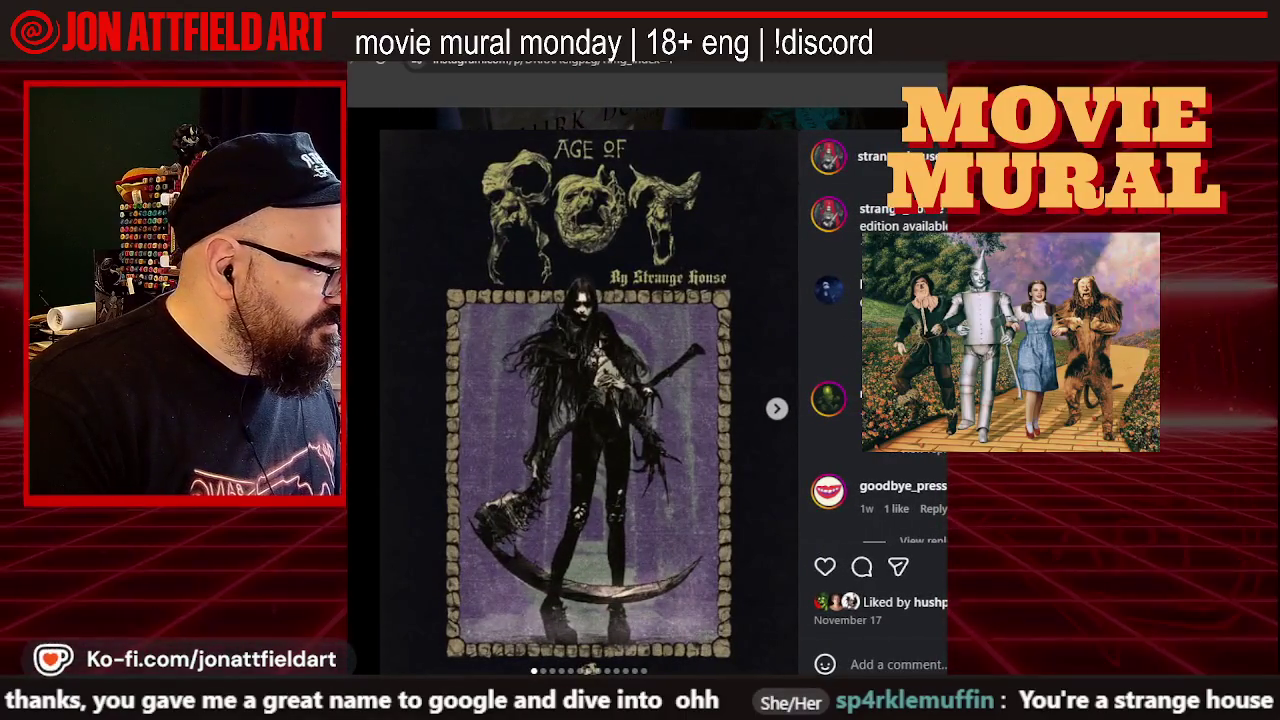
View the Pilgrims artwork post, then return to the profile's highlights row
key("Escape")
scroll(549, 400, "down", 3)
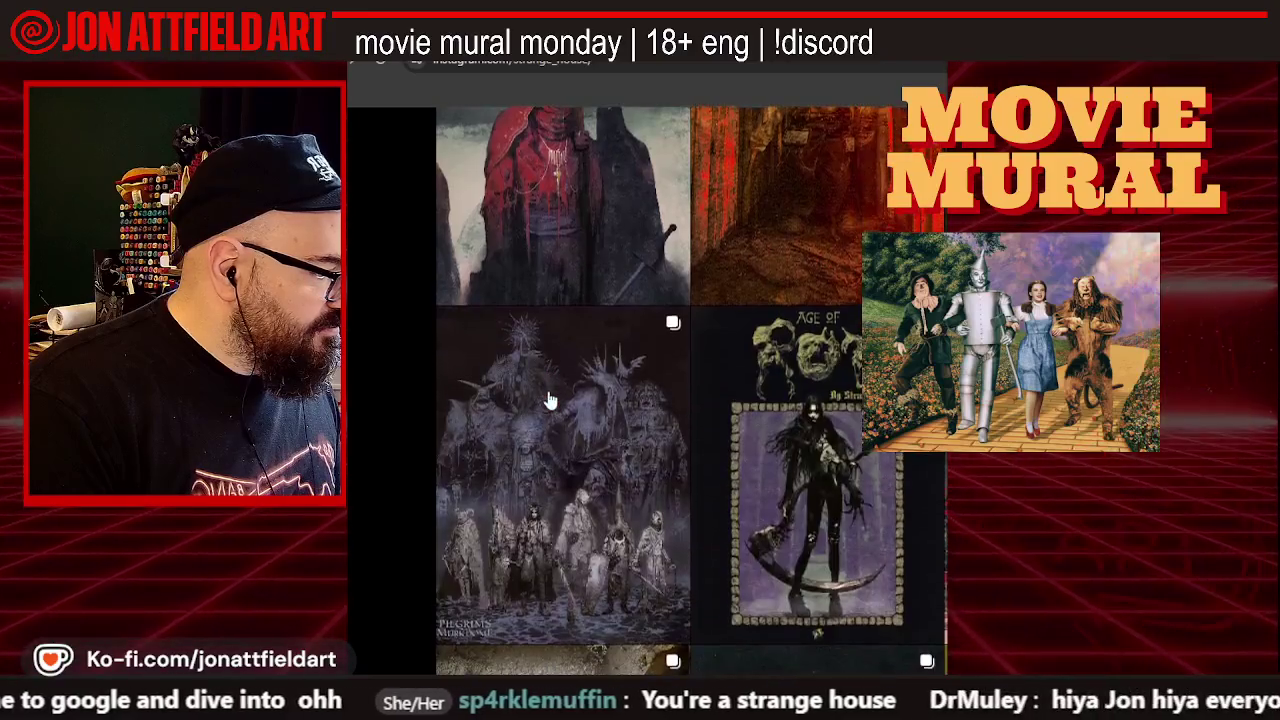
scroll(549, 400, "down", 4)
scroll(549, 400, "up", 2)
left_click(549, 400)
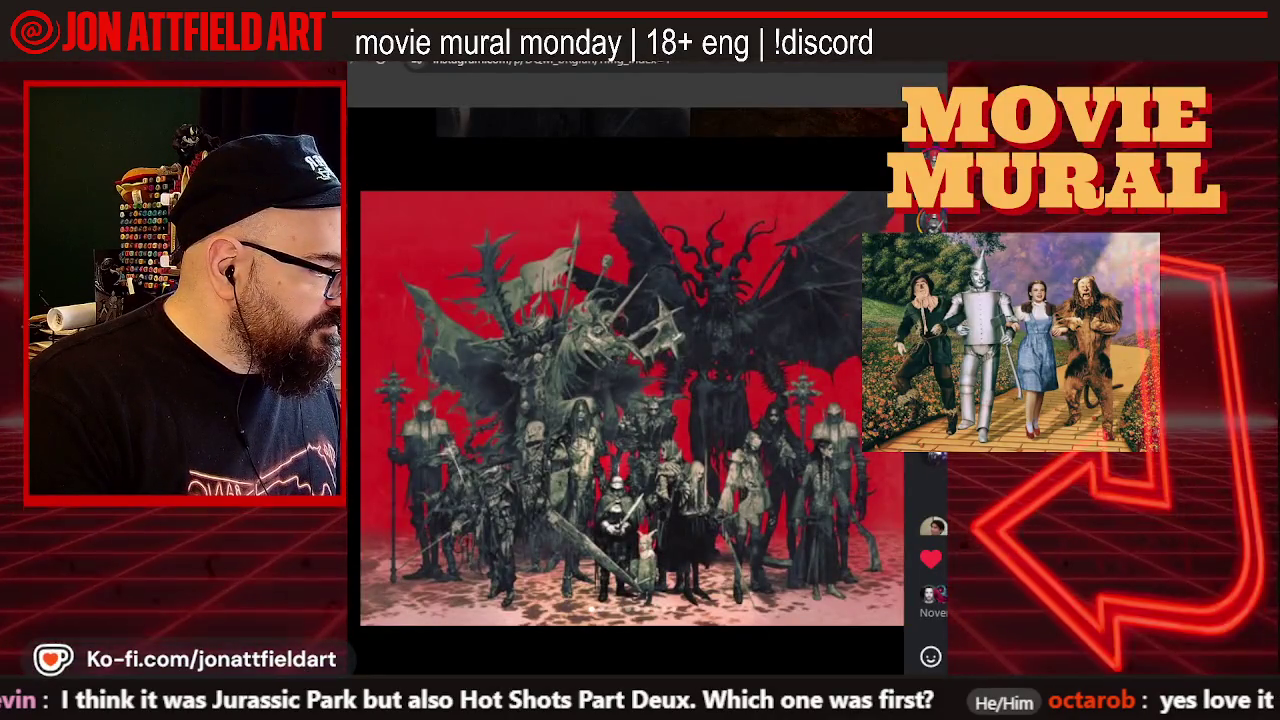
key("Escape")
scroll(852, 345, "up", 4)
scroll(852, 345, "up", 3)
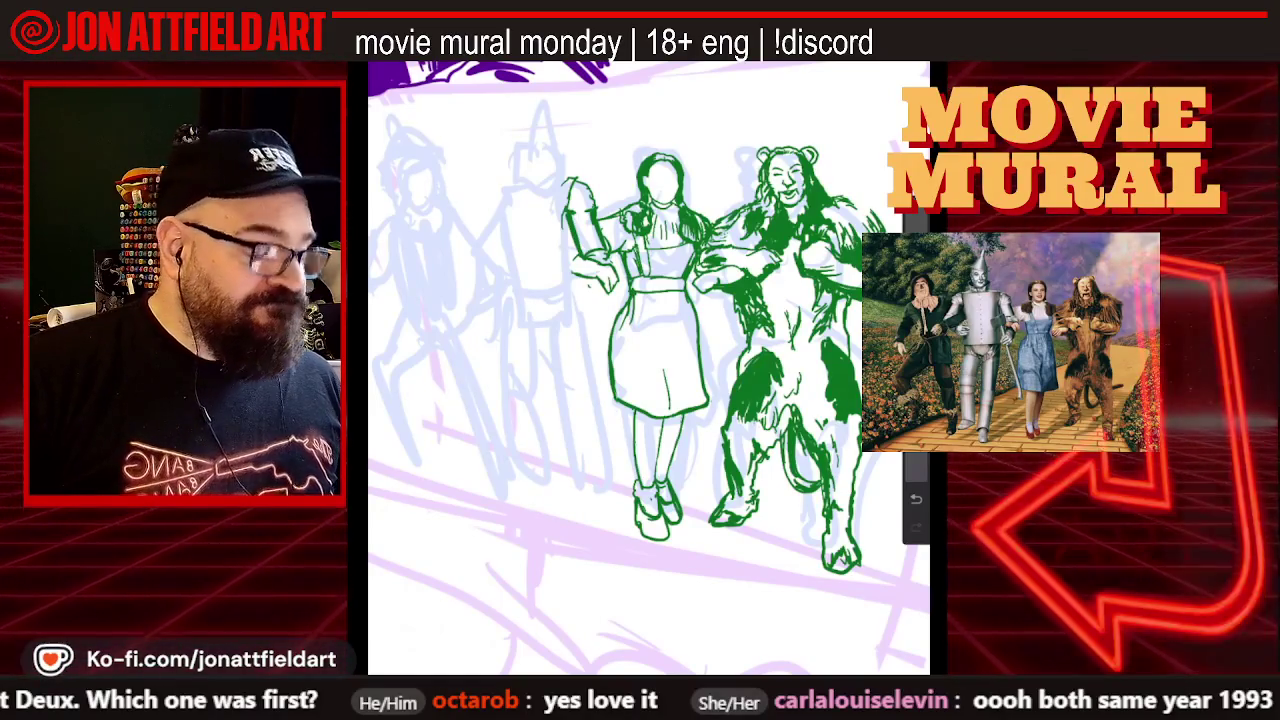
scroll(648, 368, "up", 3)
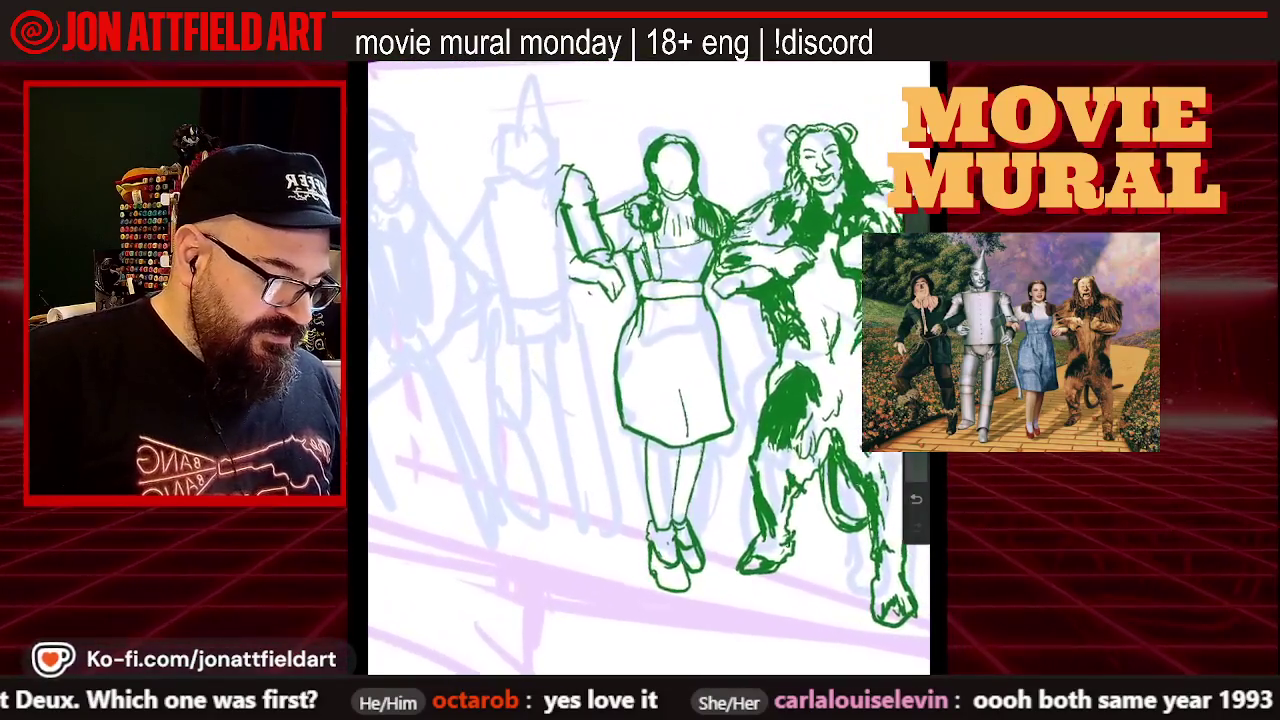
scroll(648, 368, "up", 1)
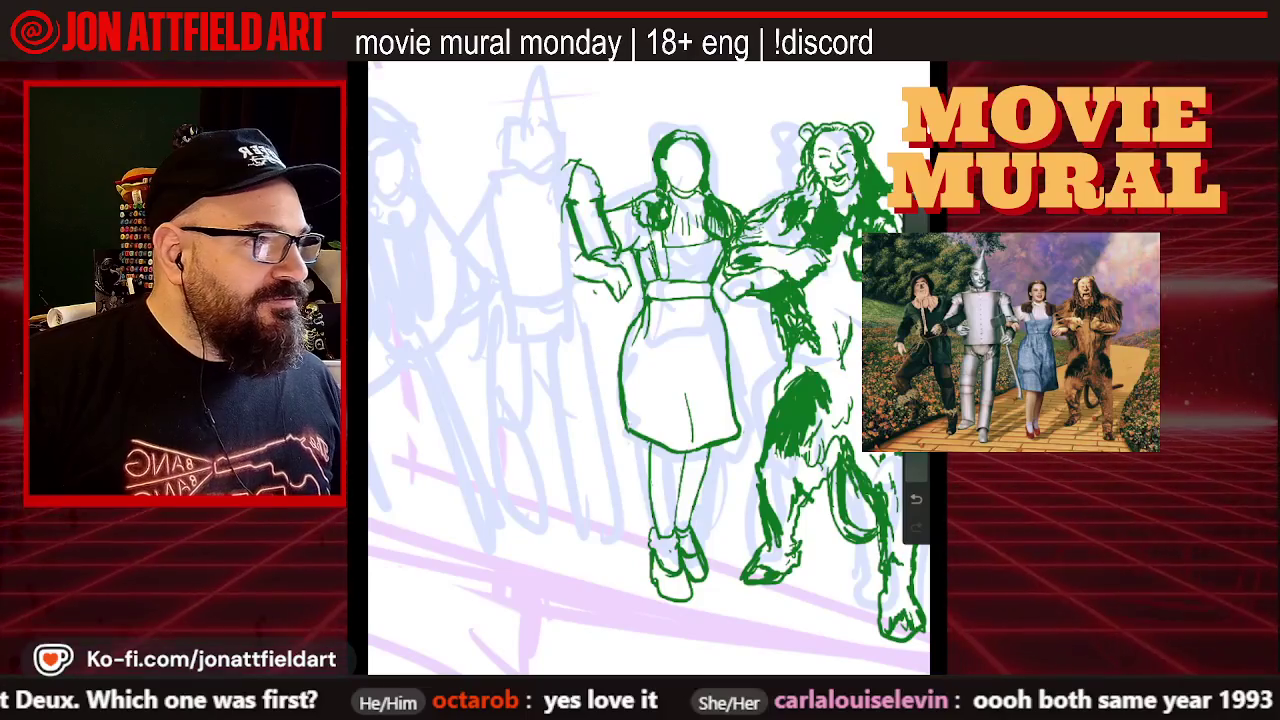
scroll(648, 368, "up", 2)
scroll(648, 368, "up", 1)
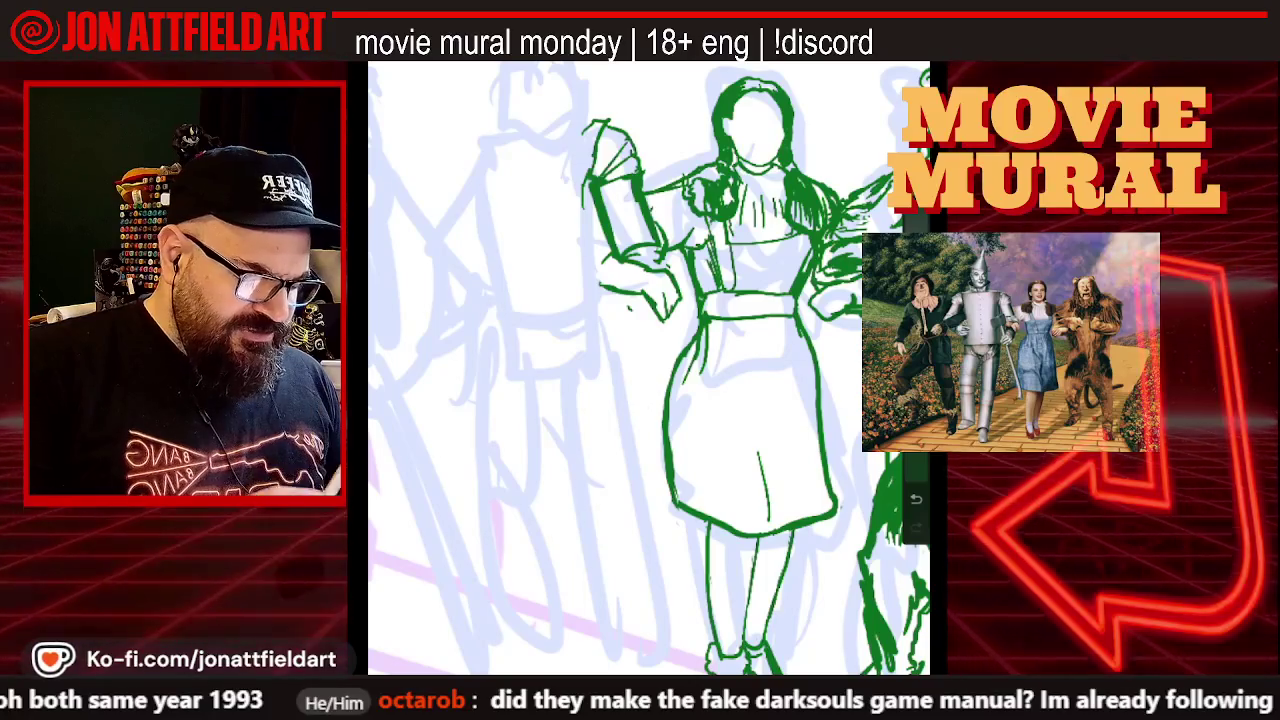
scroll(649, 368, "down", 3)
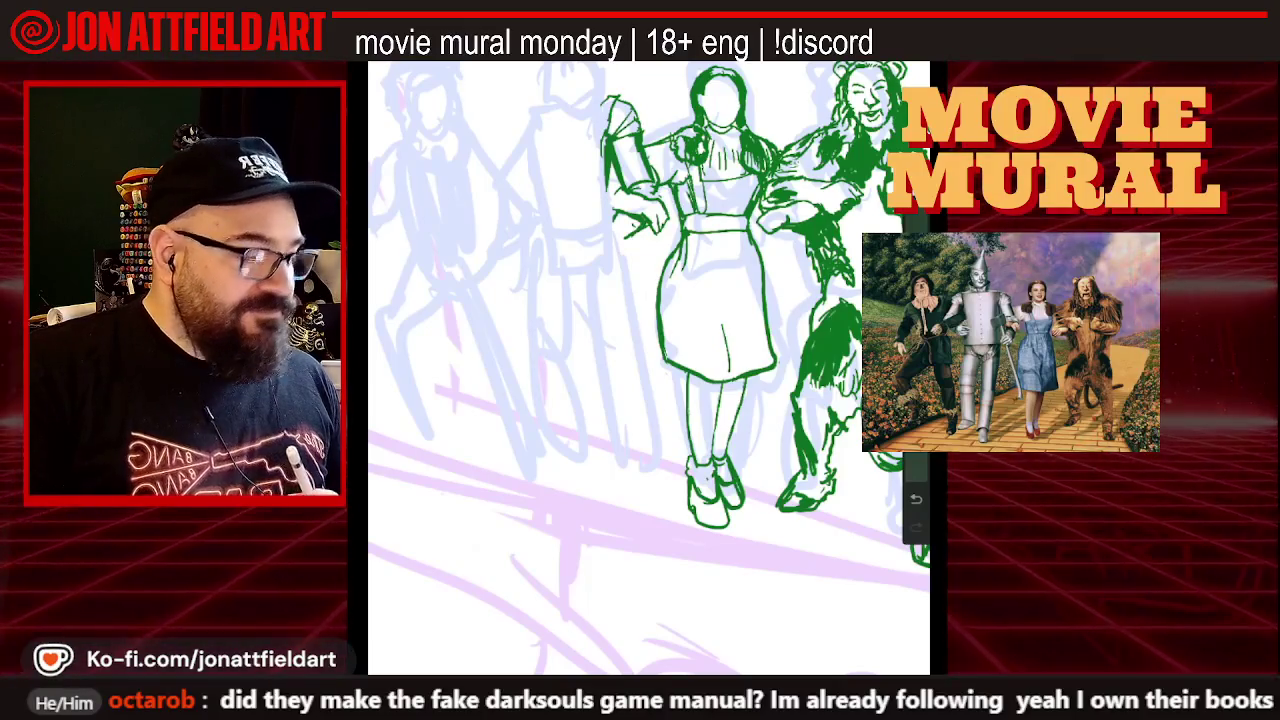
Start the Tin Man's outline and scale the green Dorothy and Lion up slightly with Transform
left_click_drag(519, 151, 528, 194)
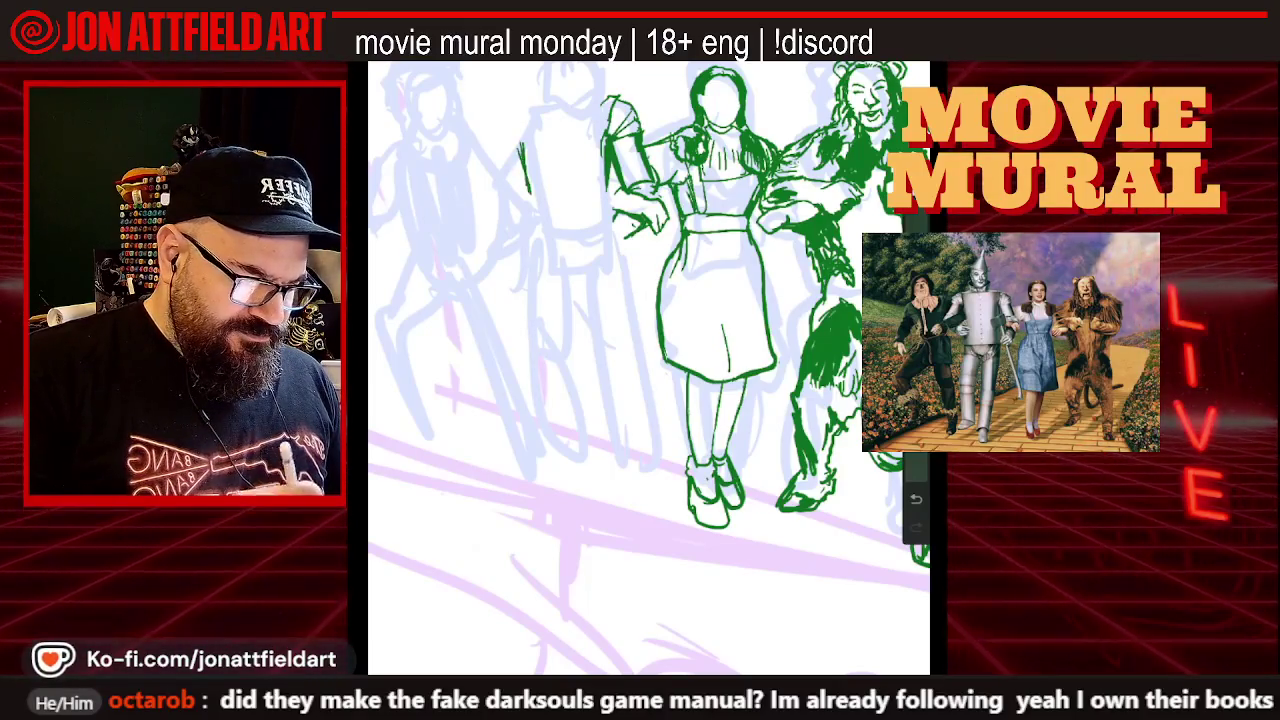
scroll(649, 366, "down", 3)
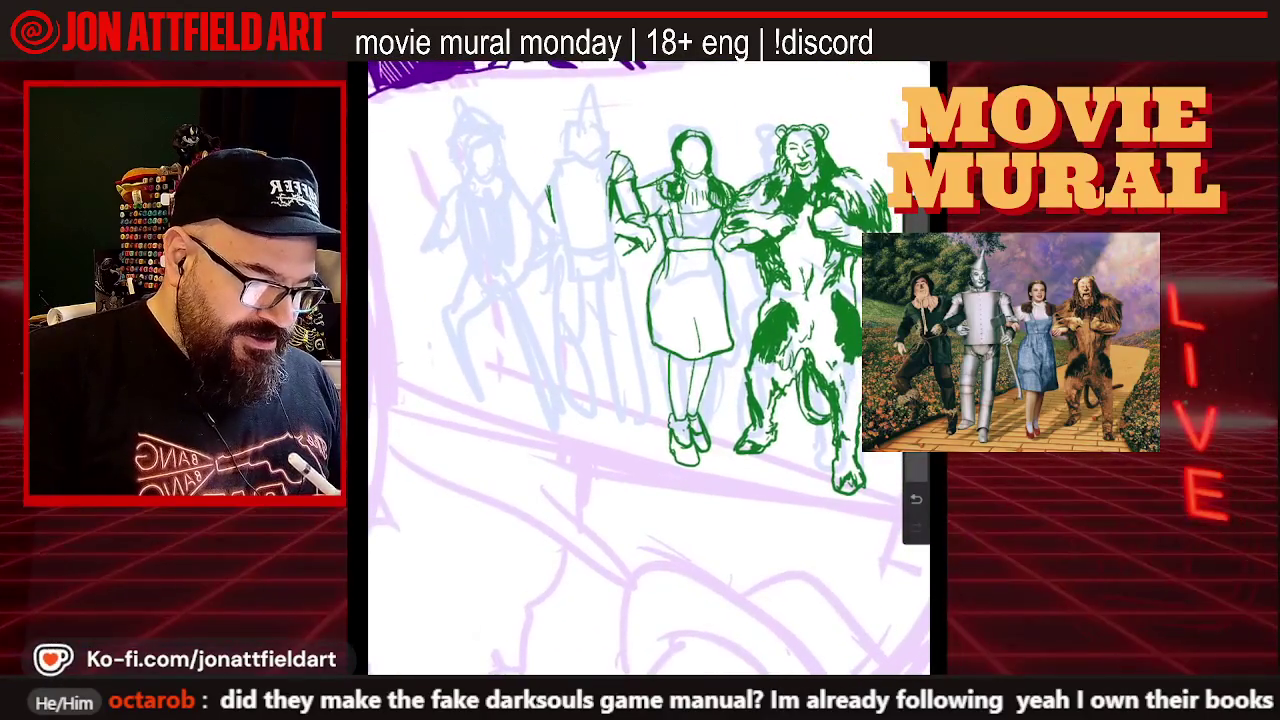
key("v")
left_click_drag(900, 495, 913, 507)
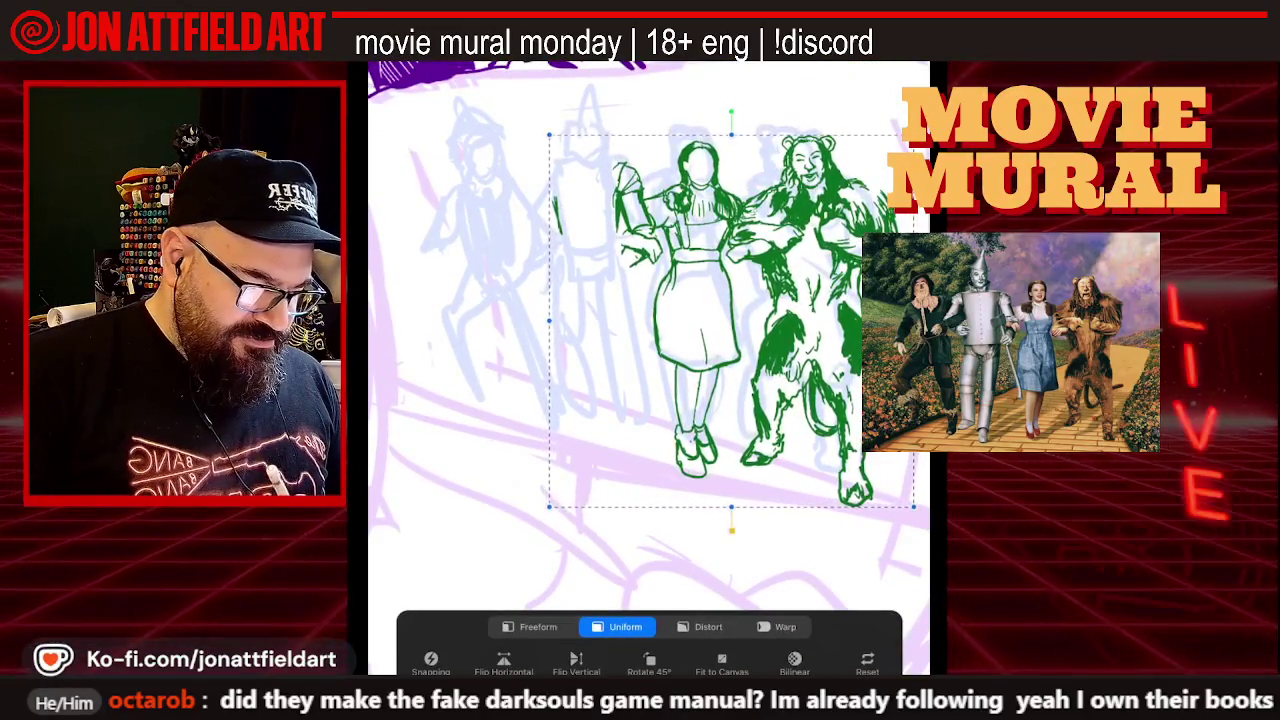
key("v")
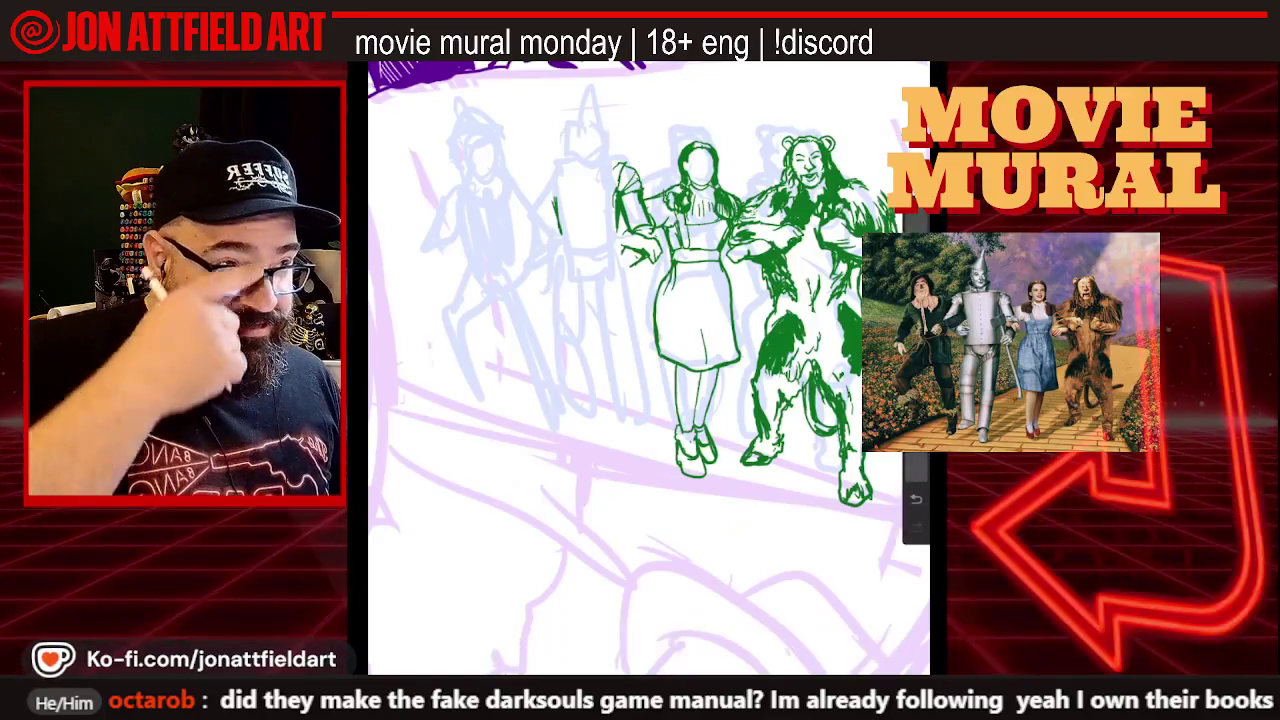
scroll(733, 306, "up", 1)
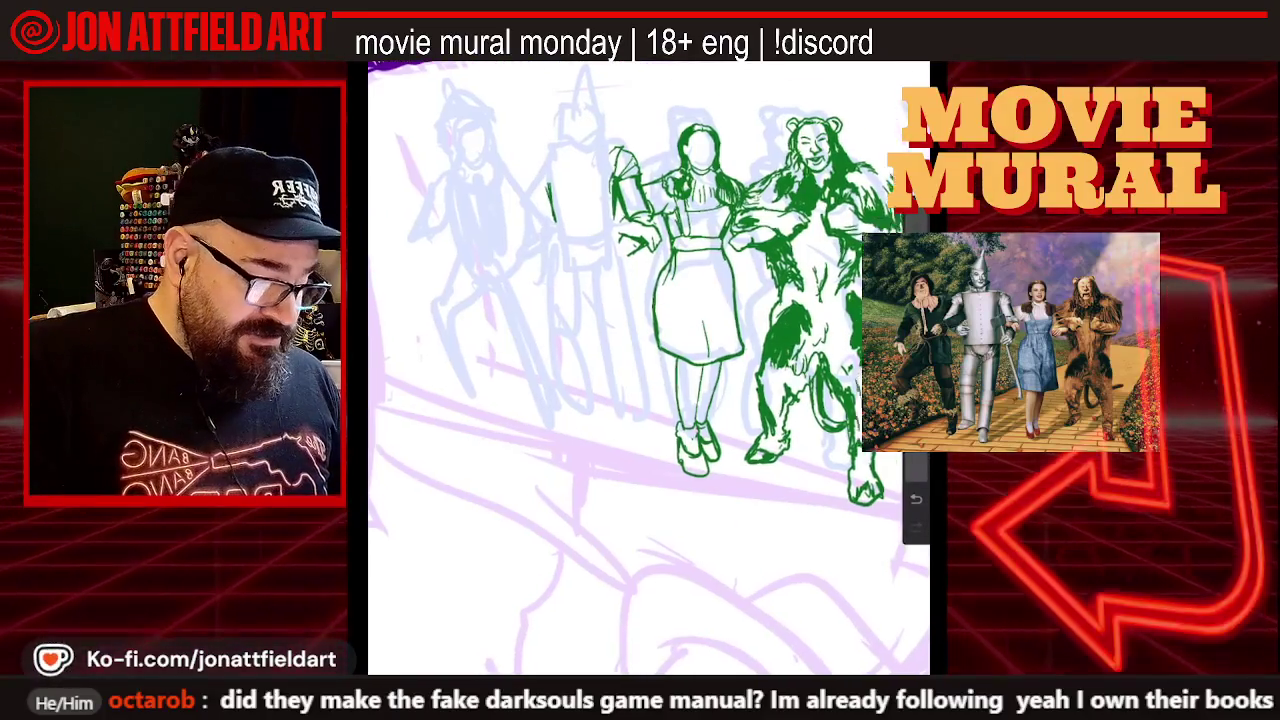
scroll(700, 300, "up", 2)
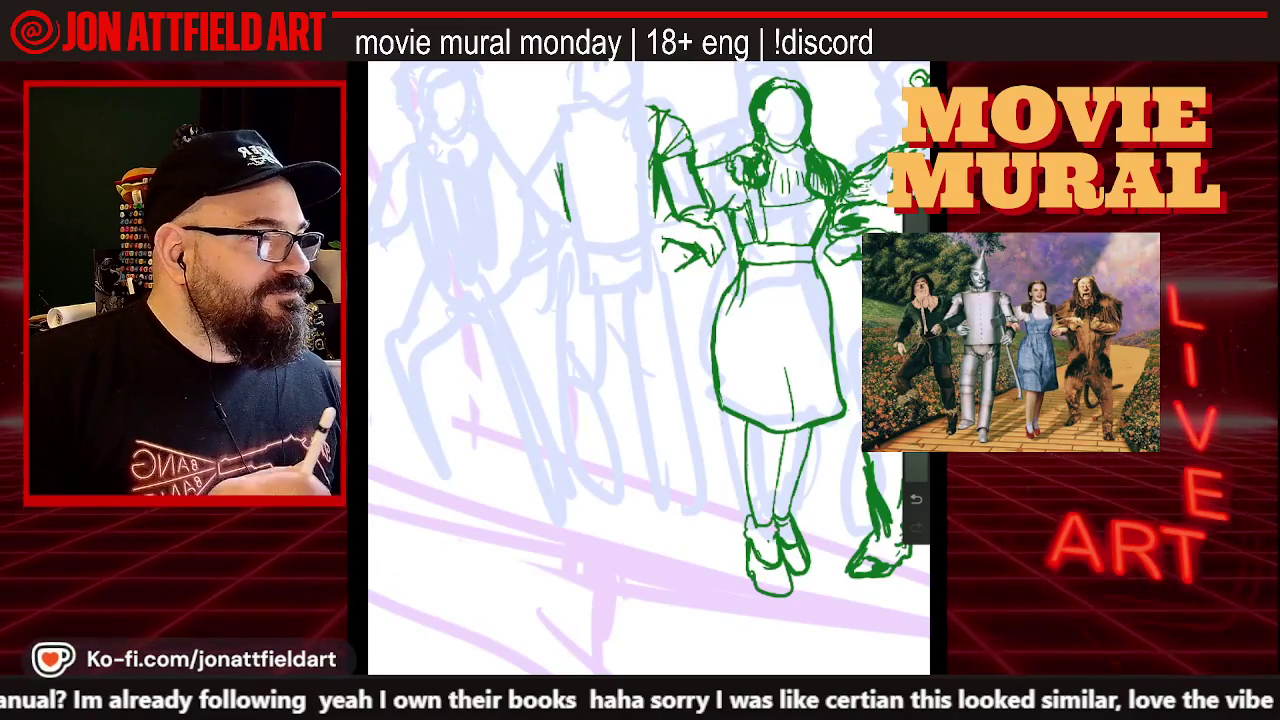
Ink the Tin Man's arm and vertical body line in green, undoing two misplaced strokes
left_click_drag(547, 138, 556, 180)
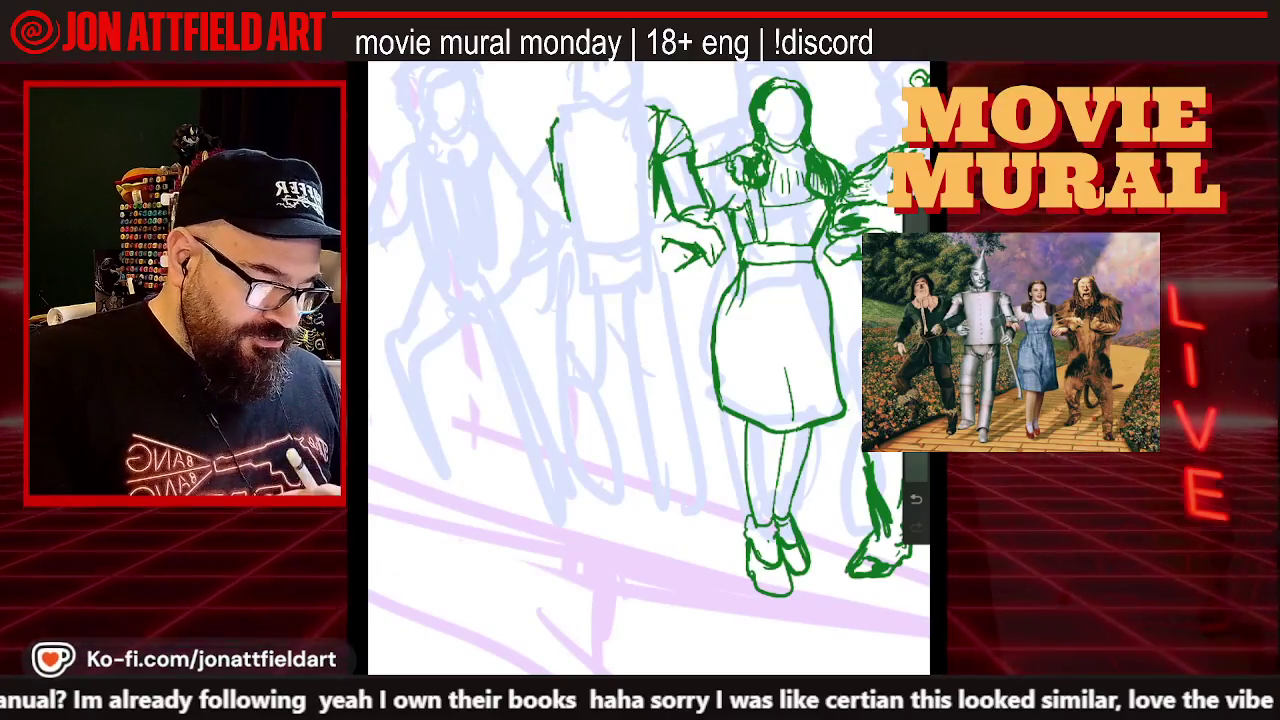
key("ctrl+z")
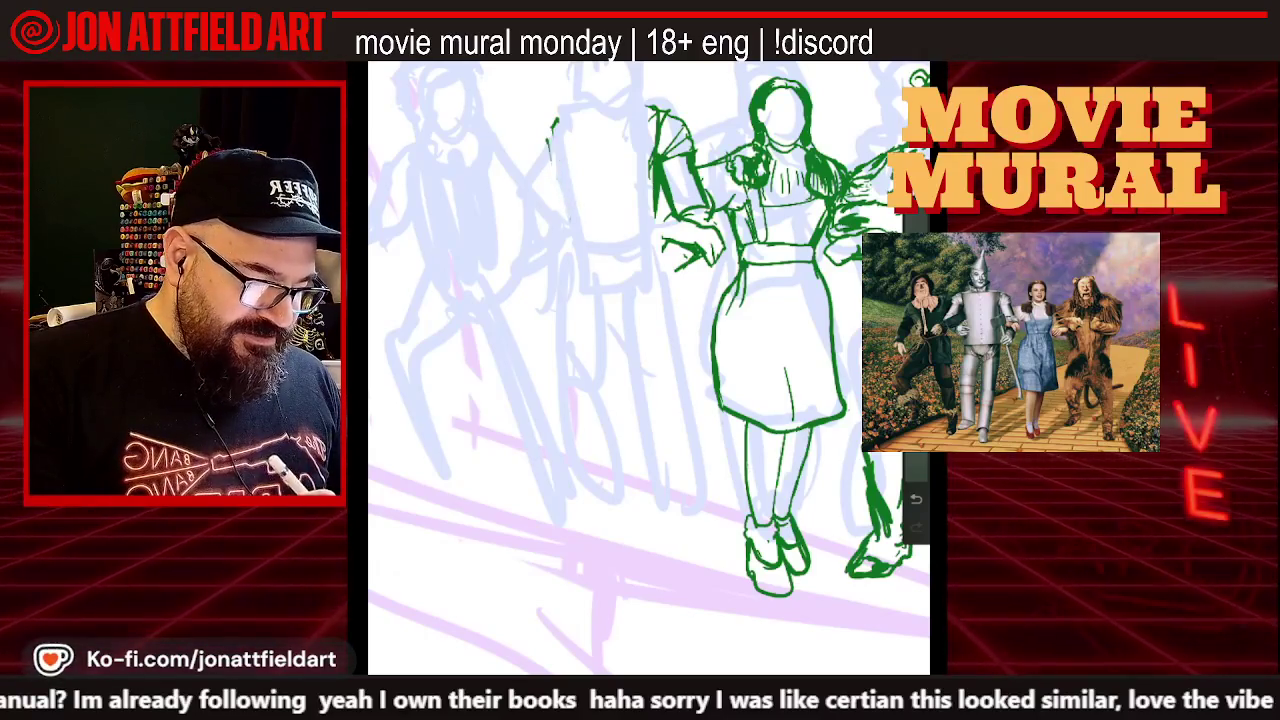
key("ctrl+z")
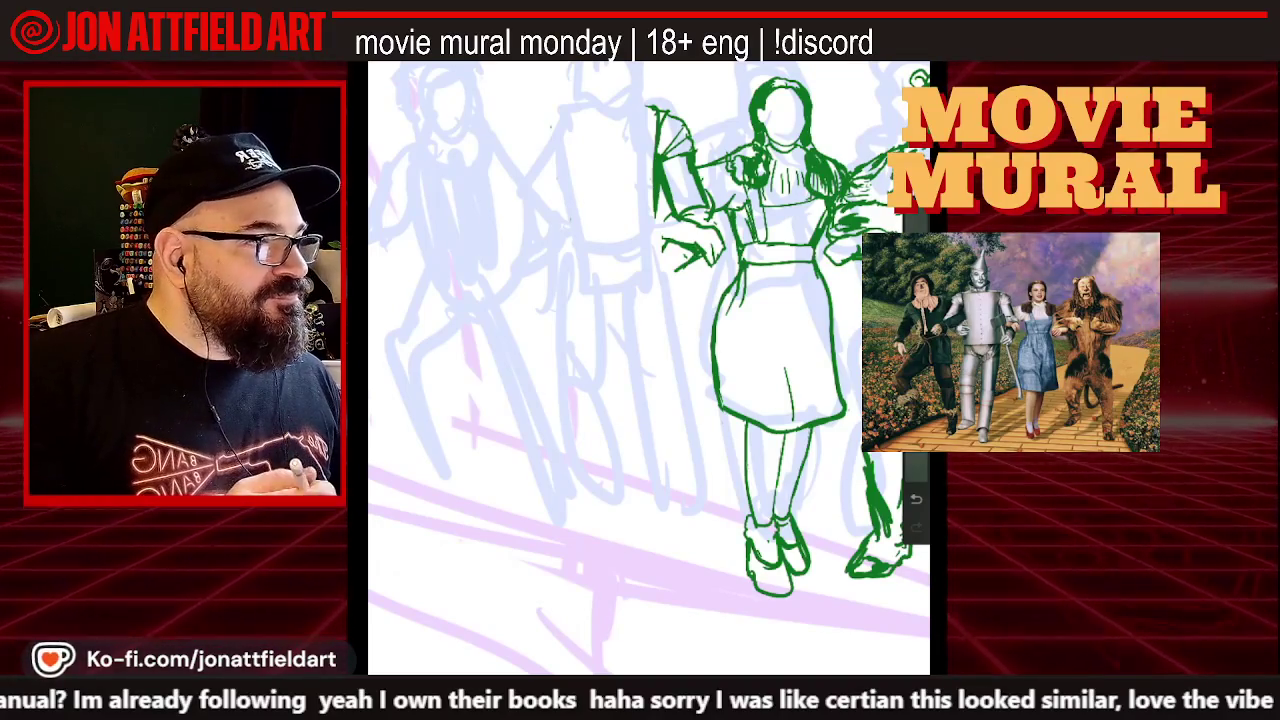
left_click_drag(553, 127, 558, 184)
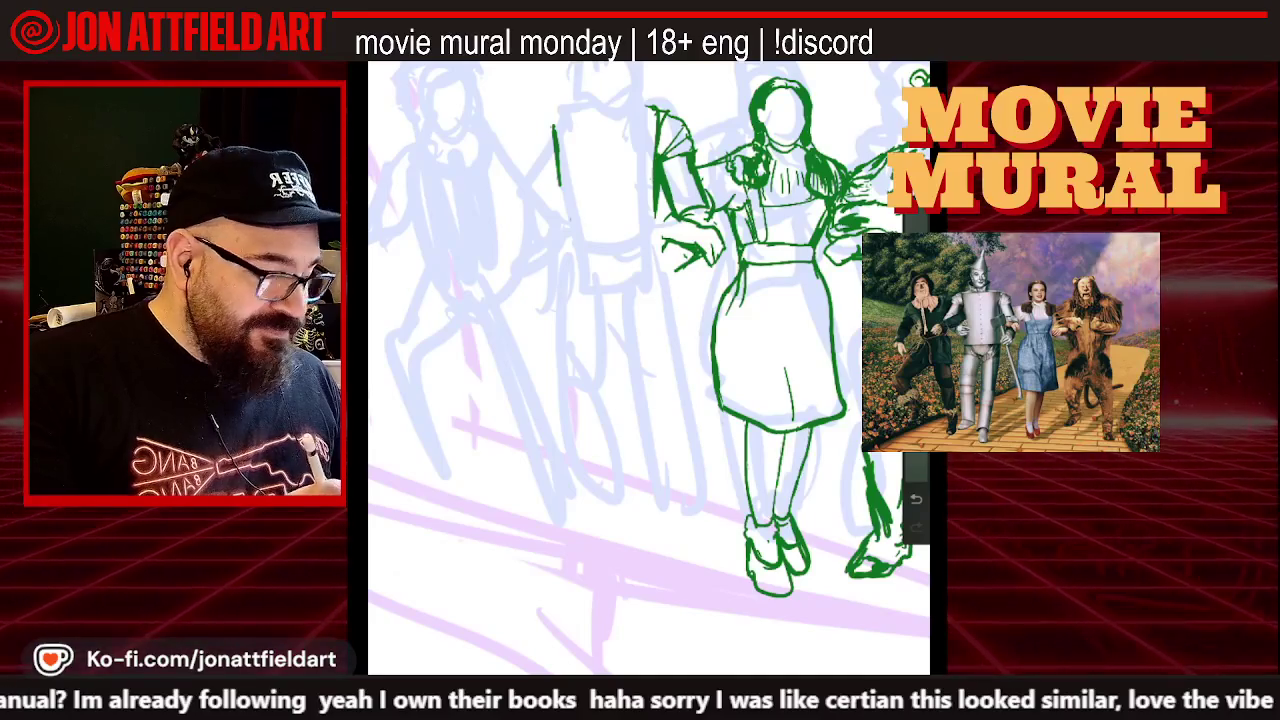
left_click_drag(549, 115, 556, 183)
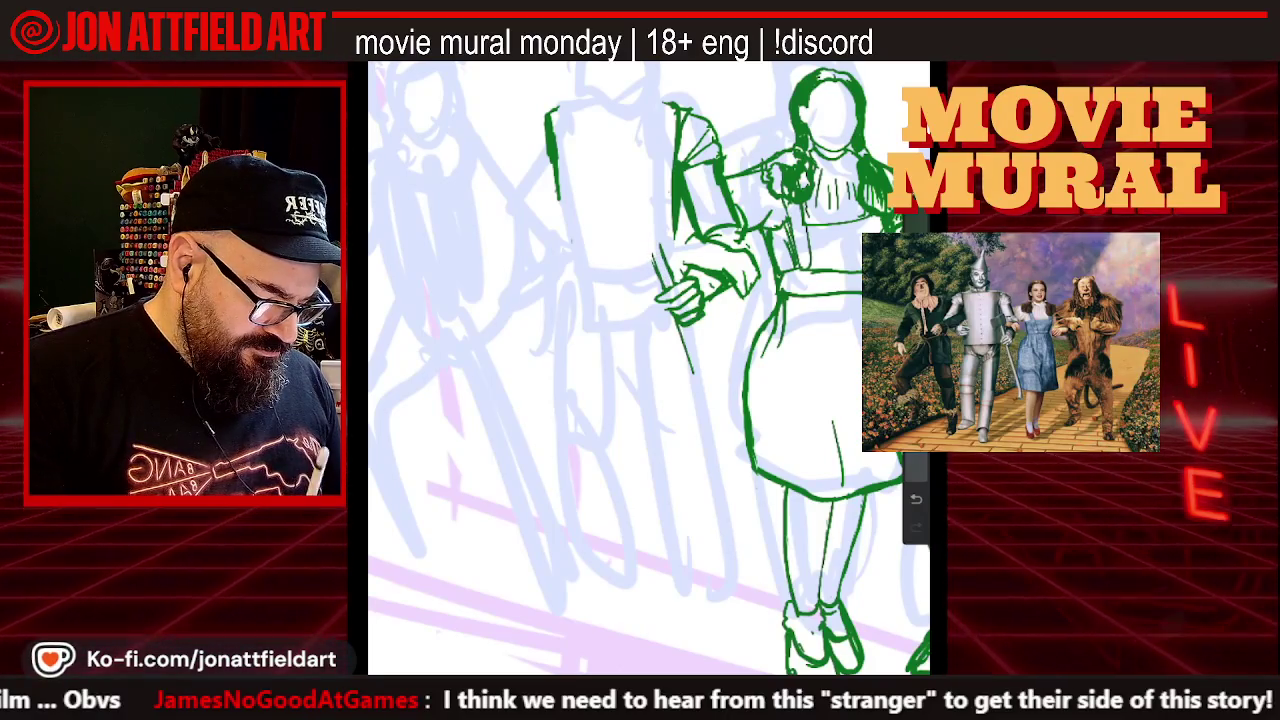
scroll(649, 368, "down", 5)
Check the layout zoomed out, then add short green strokes along the Tin Man's staff
scroll(649, 368, "down", 1)
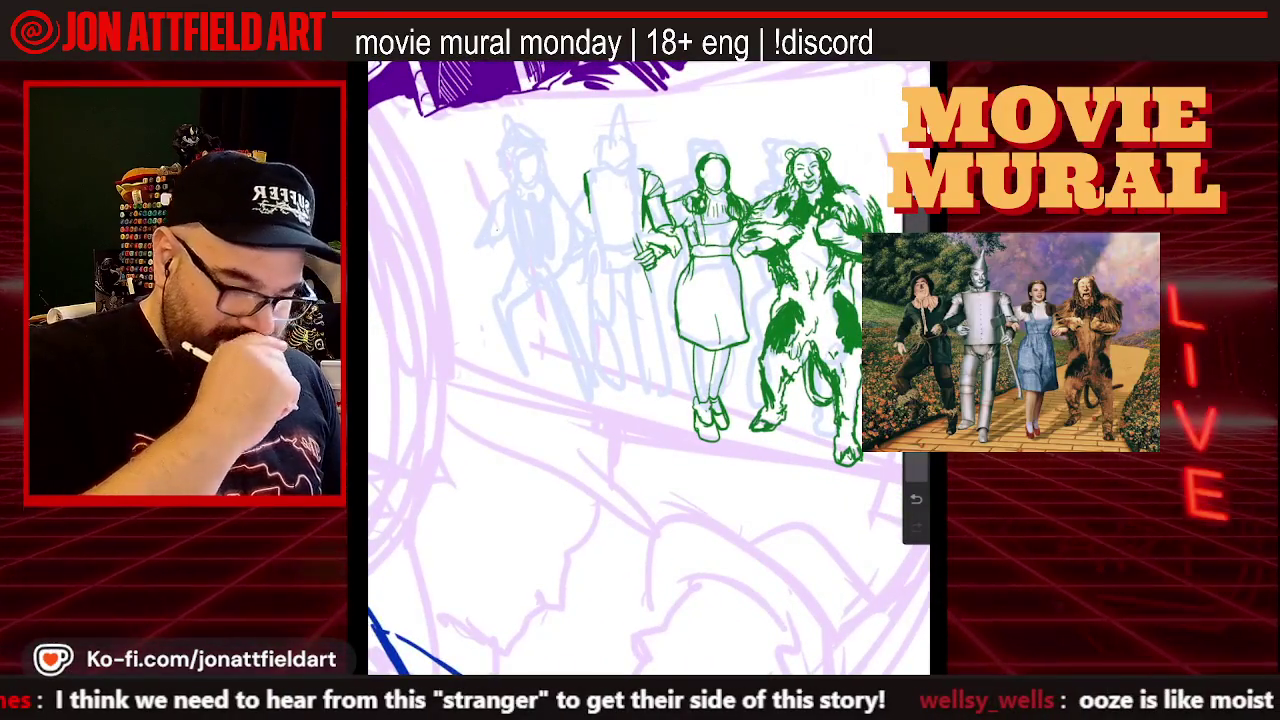
scroll(649, 368, "up", 3)
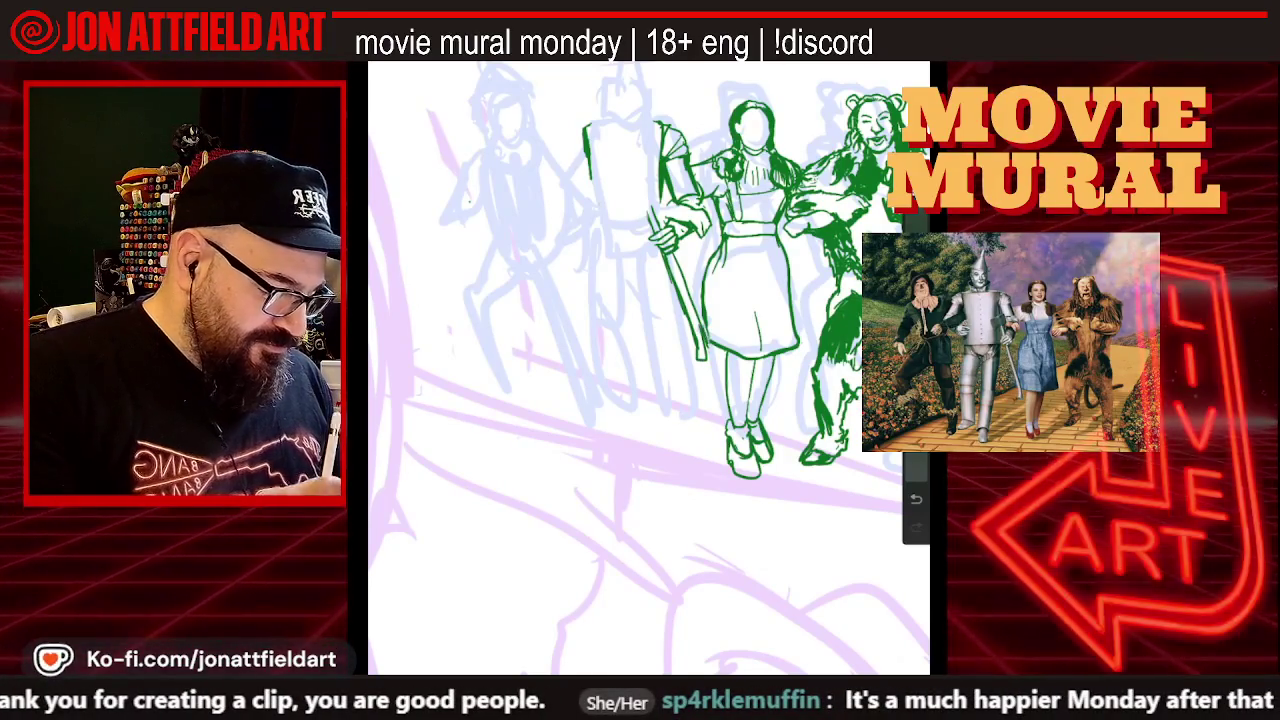
scroll(648, 368, "down", 2)
scroll(686, 304, "up", 2)
scroll(686, 304, "up", 1)
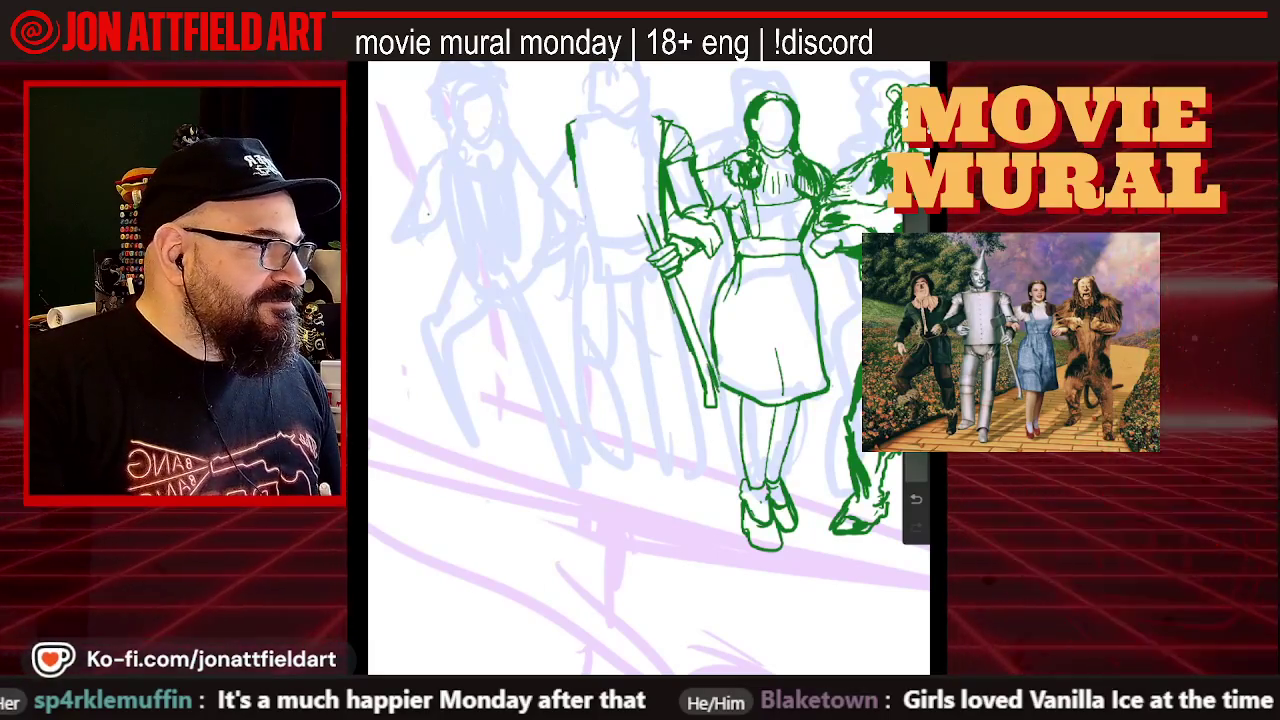
left_click_drag(654, 262, 626, 270)
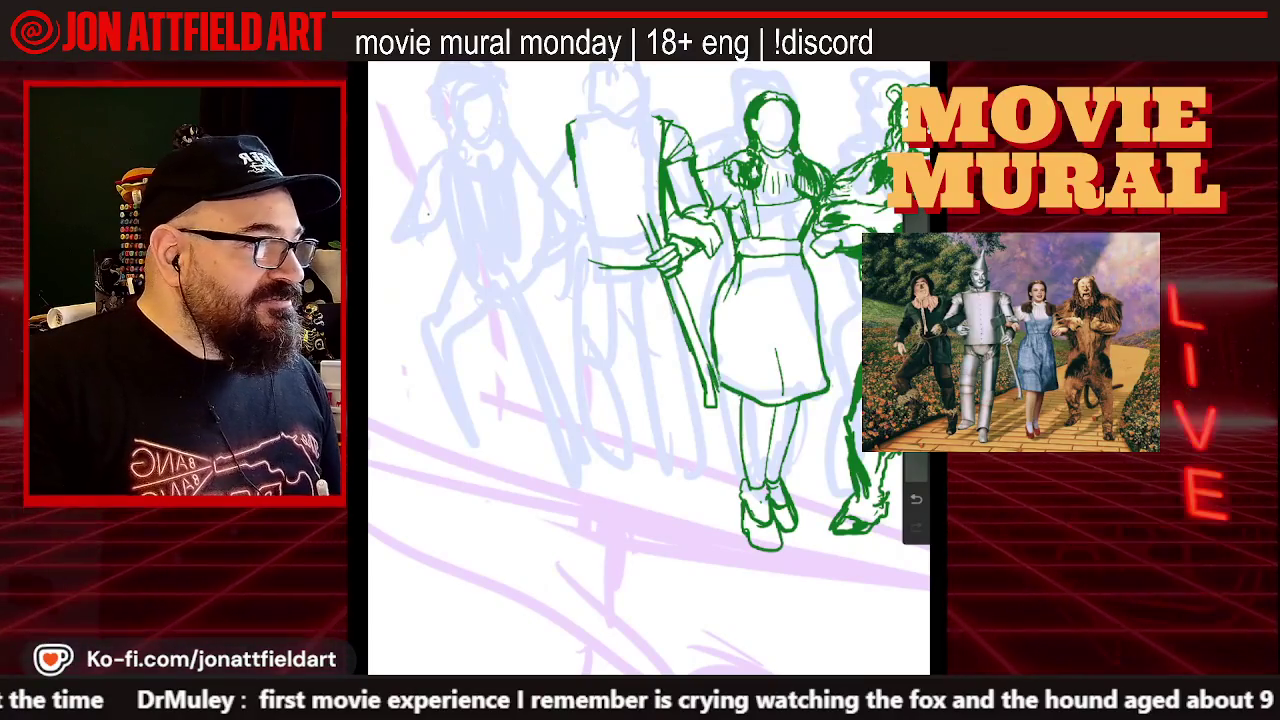
left_click_drag(578, 238, 590, 266)
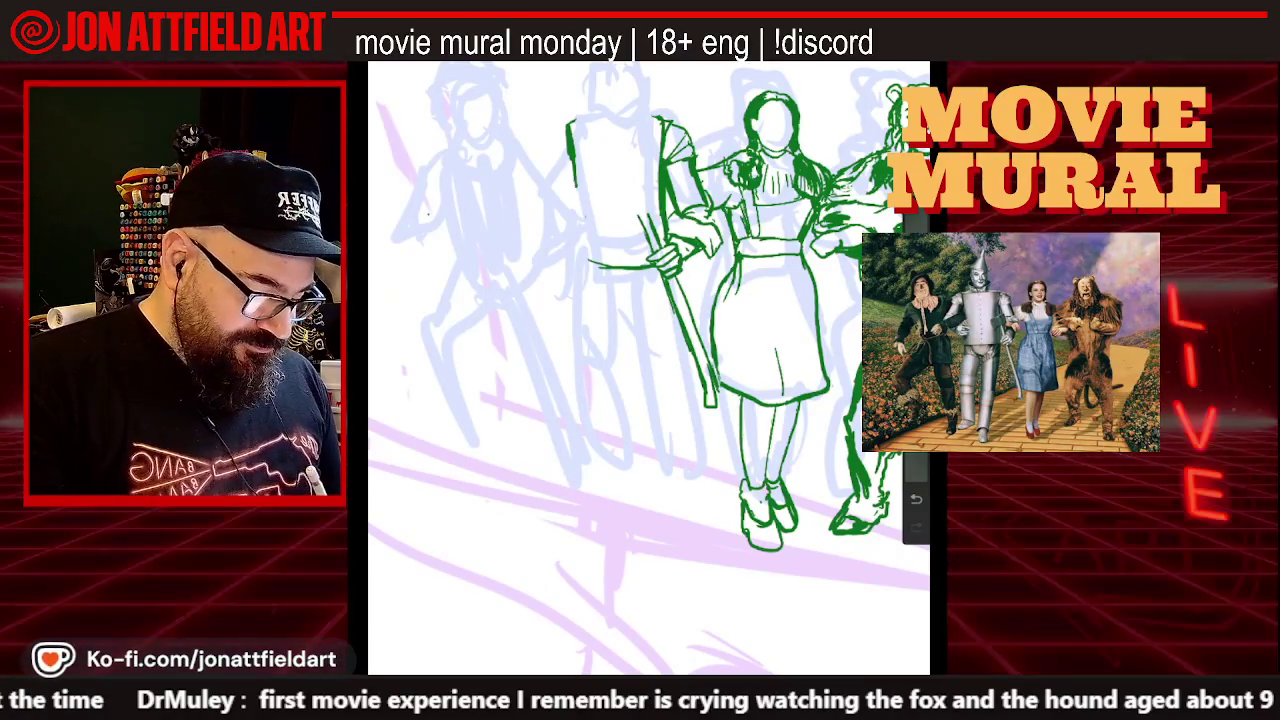